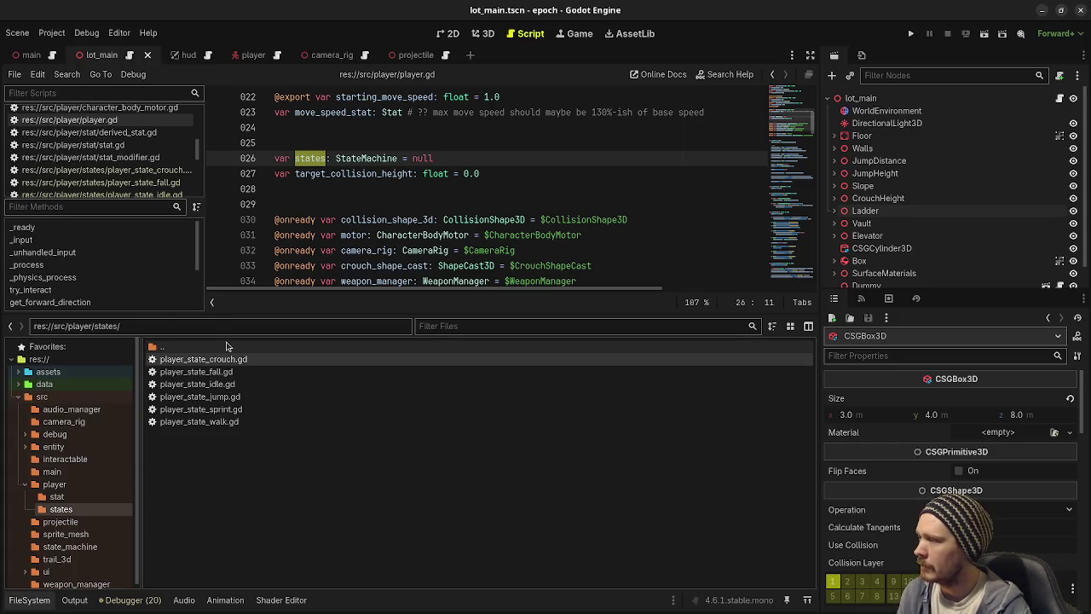
Step: Open player_state_idle.gd and drag the FileSystem split down to enlarge the code area
double_click(197, 383)
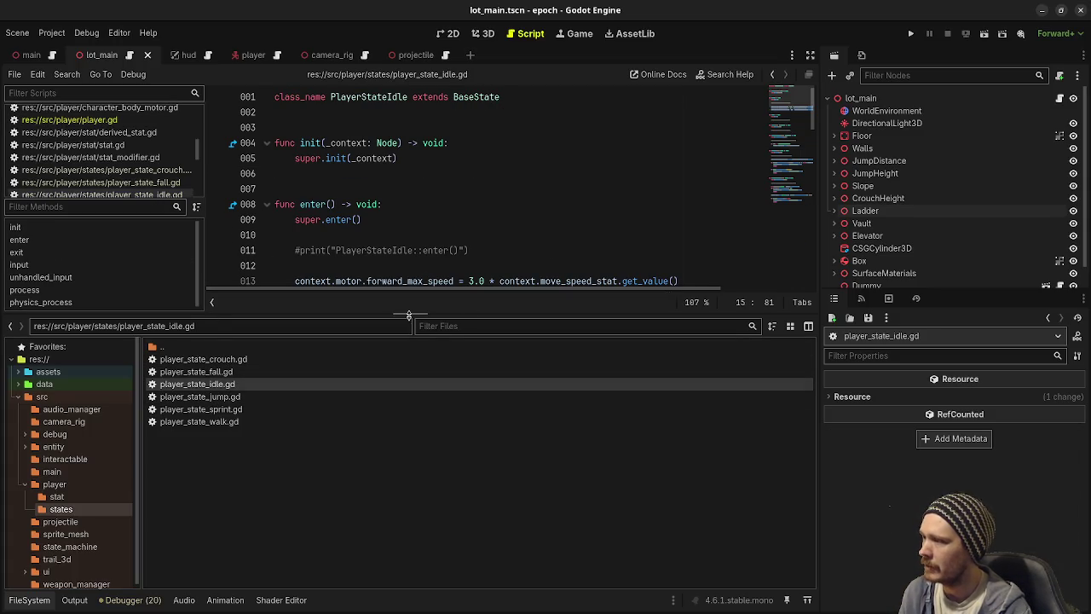
left_click_drag(416, 298, 425, 459)
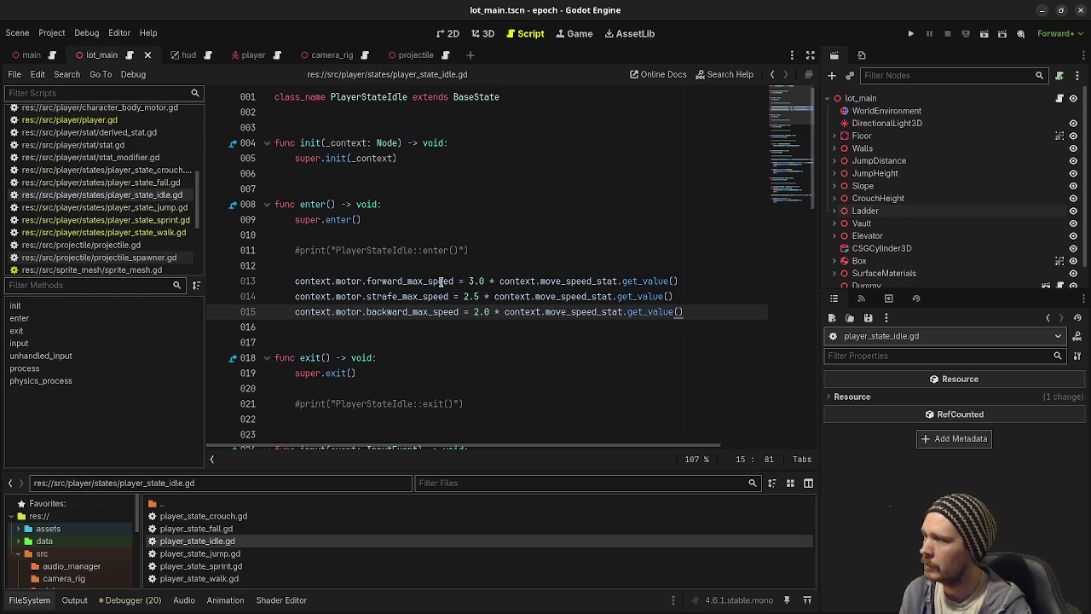
scroll(424, 341, "down", 6)
scroll(423, 342, "down", 10)
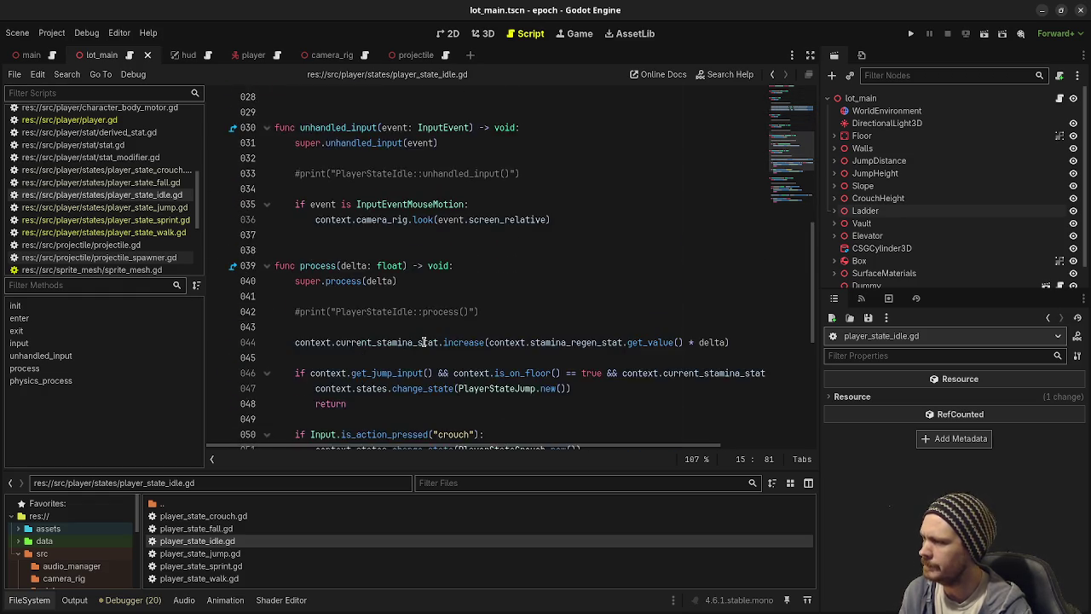
scroll(423, 342, "up", 16)
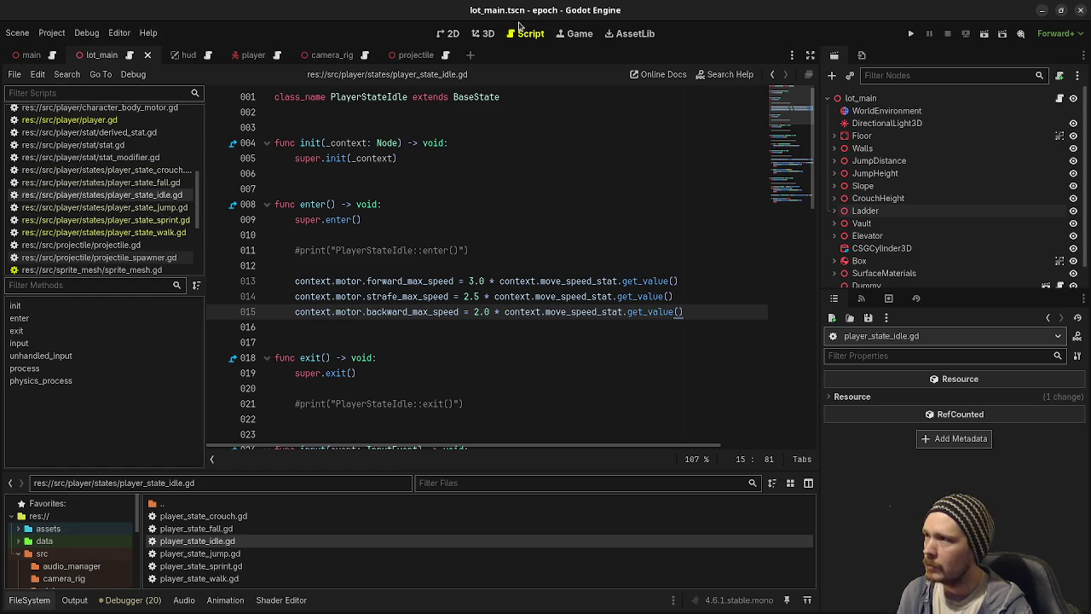
Step: Show the camera_rig scene in the 3D view, framing and orbiting around WeaponSprite
left_click(487, 34)
left_click(326, 57)
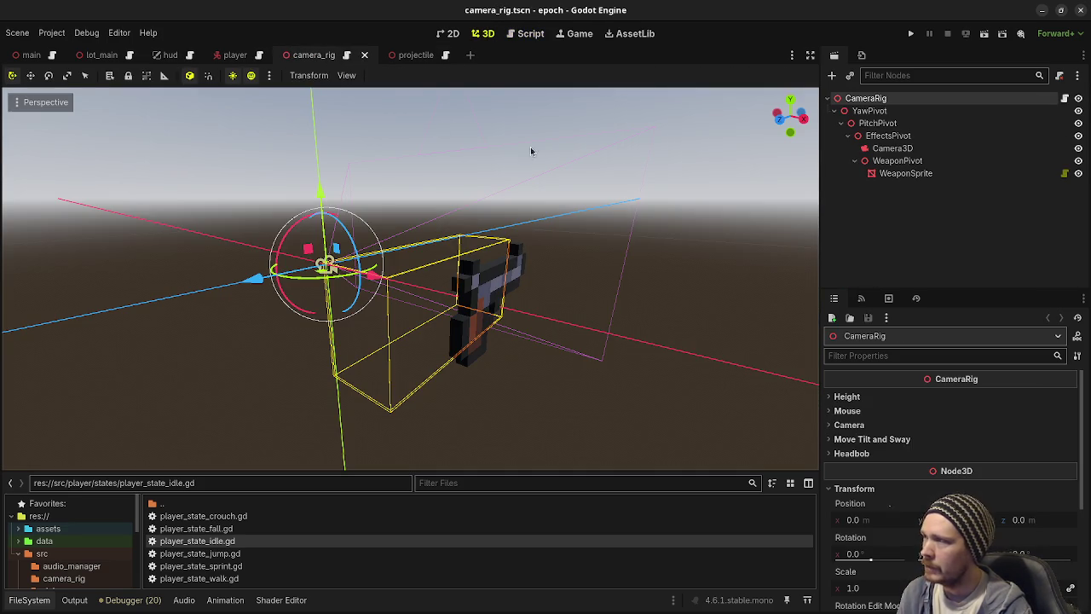
double_click(897, 173)
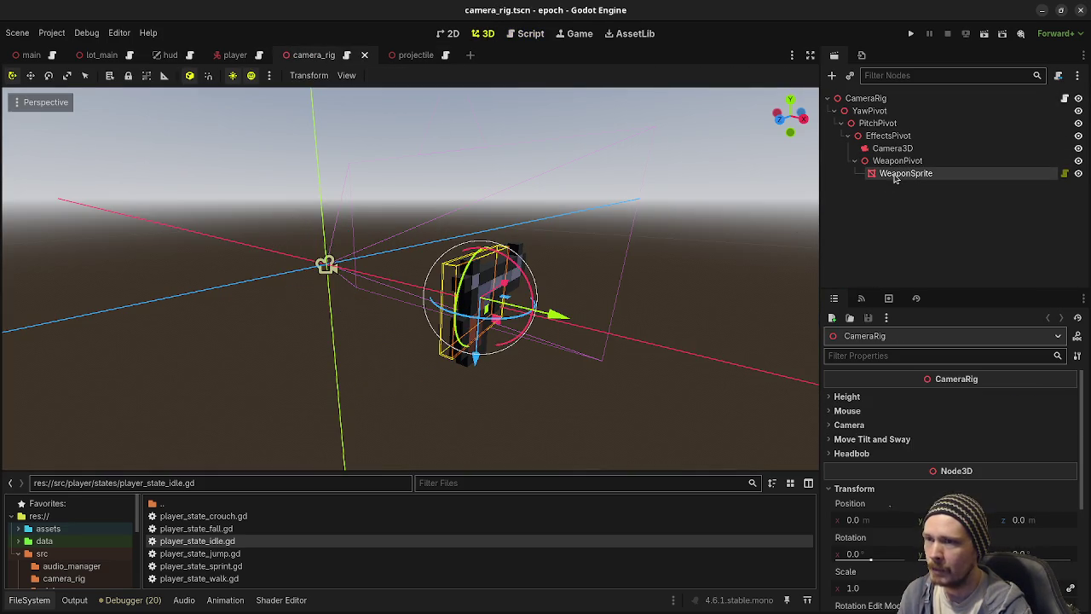
mouse_move(511, 312)
left_mouse_down()
mouse_move(611, 327)
mouse_move(584, 333)
mouse_move(617, 317)
left_mouse_up()
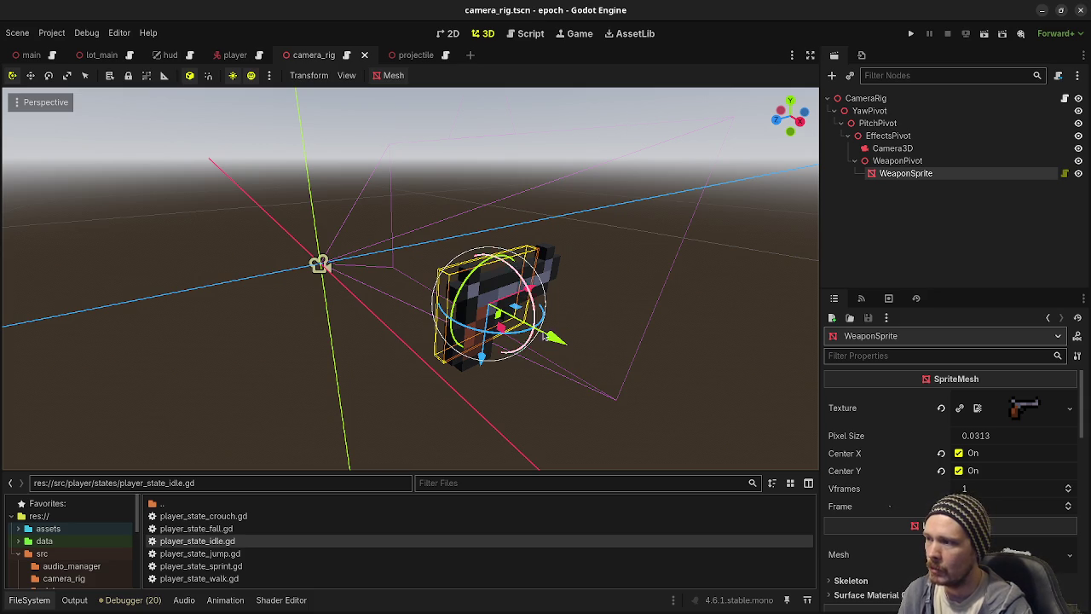
left_click_drag(418, 343, 563, 319)
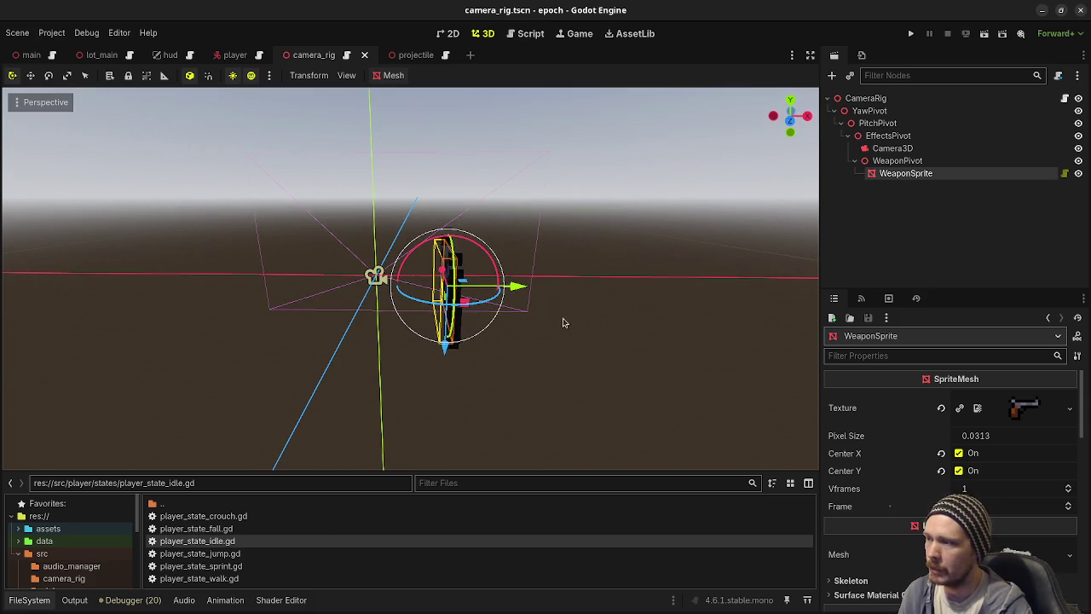
left_click(347, 76)
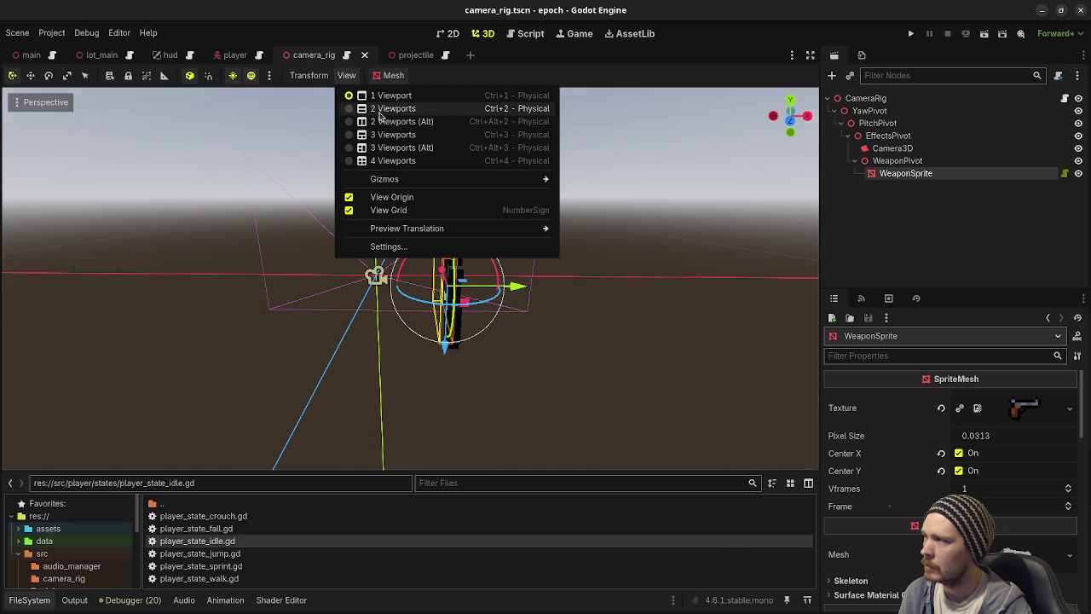
Step: Switch to 2 side-by-side viewports and preview Camera3D in the left one
left_click(379, 108)
left_click(377, 122)
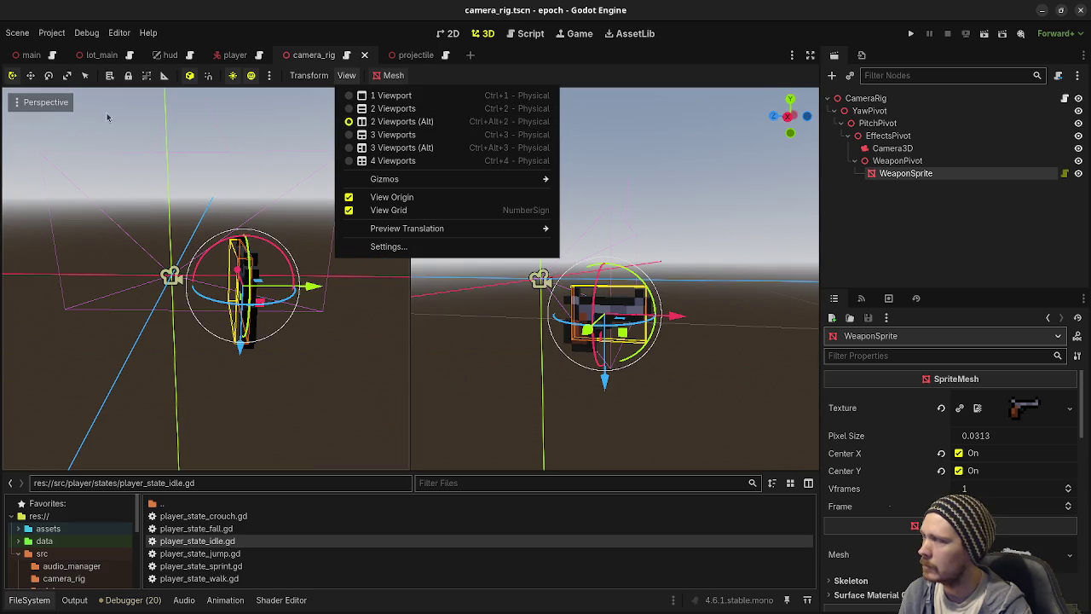
left_click(107, 128)
left_click(108, 130)
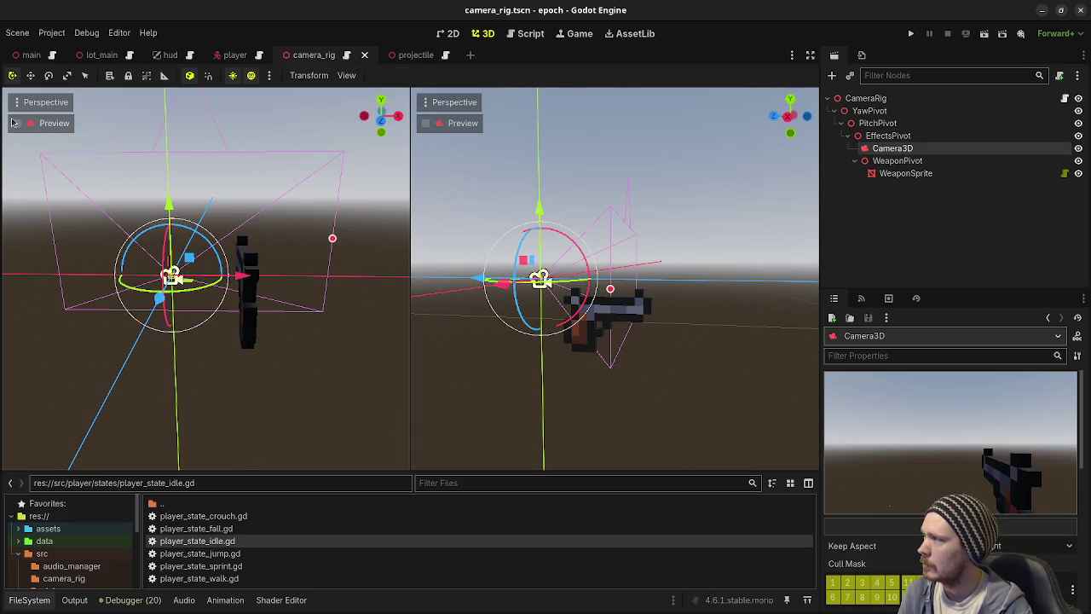
left_click(17, 122)
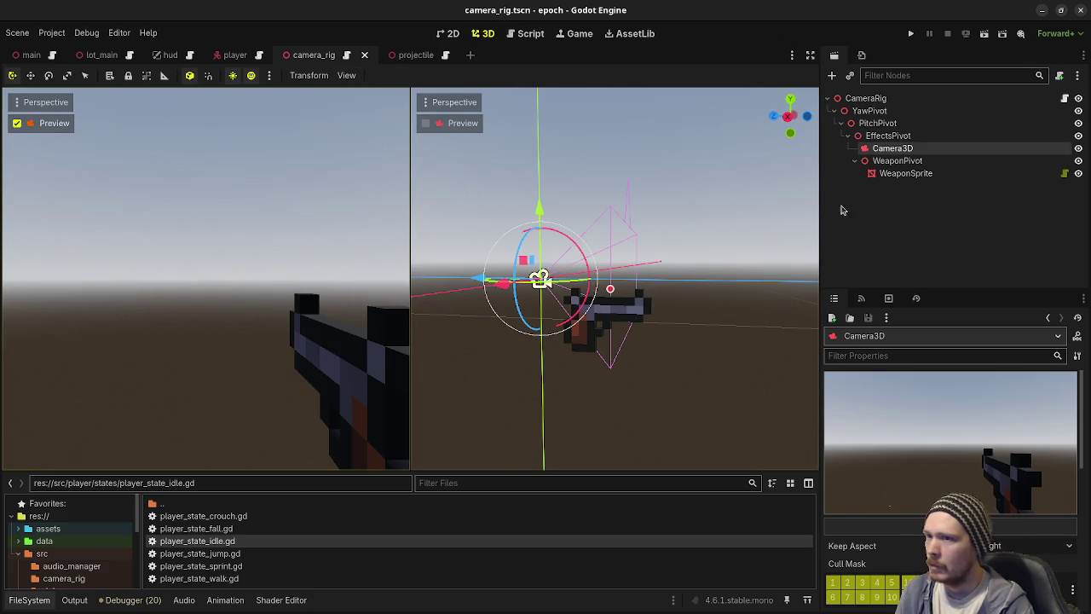
Step: Frame WeaponSprite in the right viewport, test-move it down and sideways, undoing each move
left_click(906, 174)
key("f")
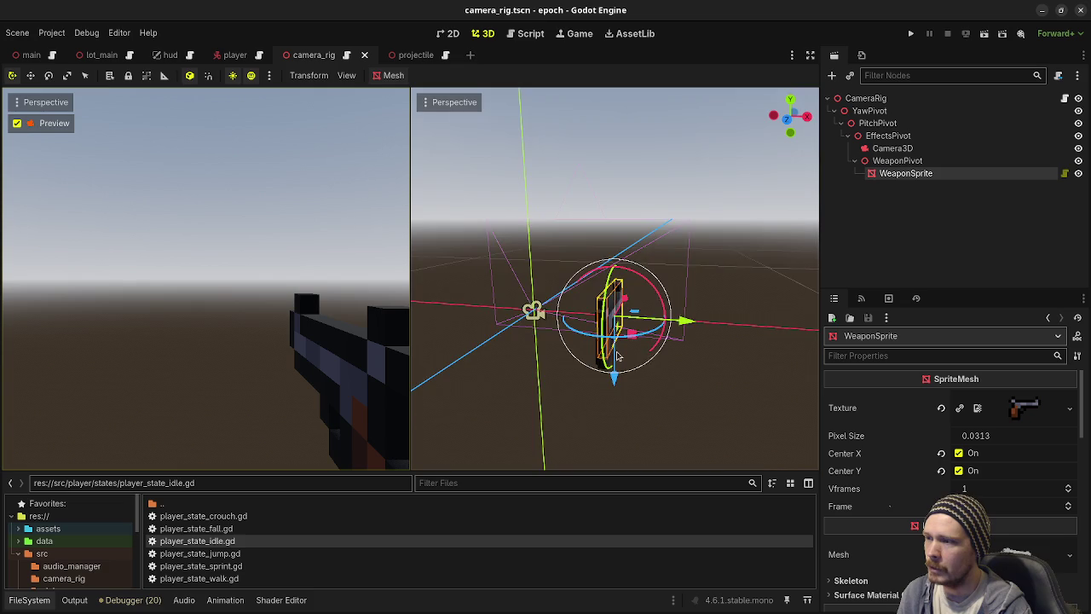
mouse_move(619, 382)
left_mouse_down()
mouse_move(633, 479)
mouse_move(635, 384)
left_mouse_up()
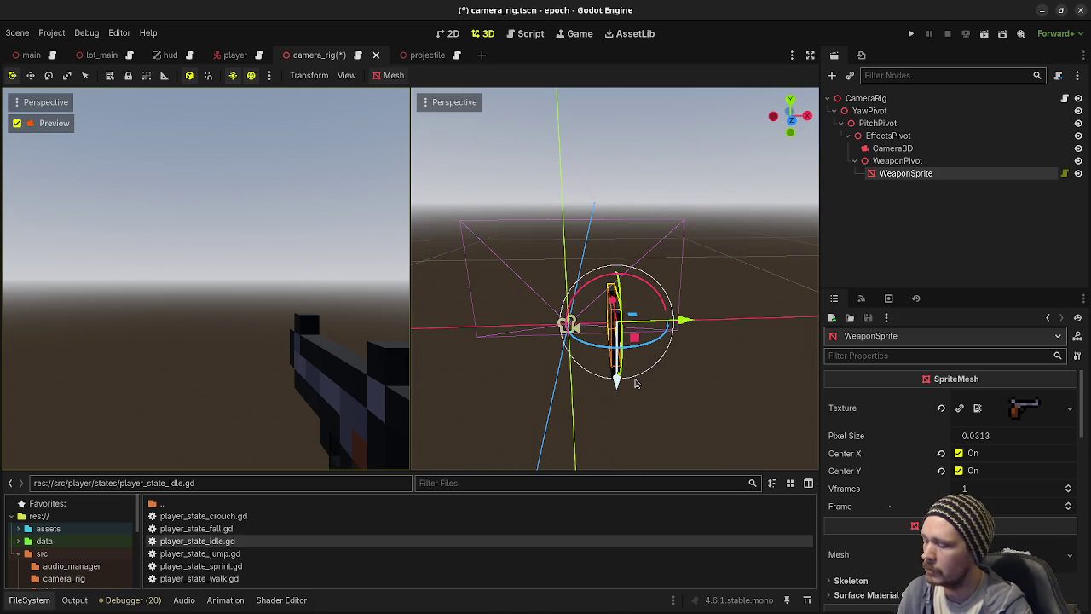
key("ctrl+z")
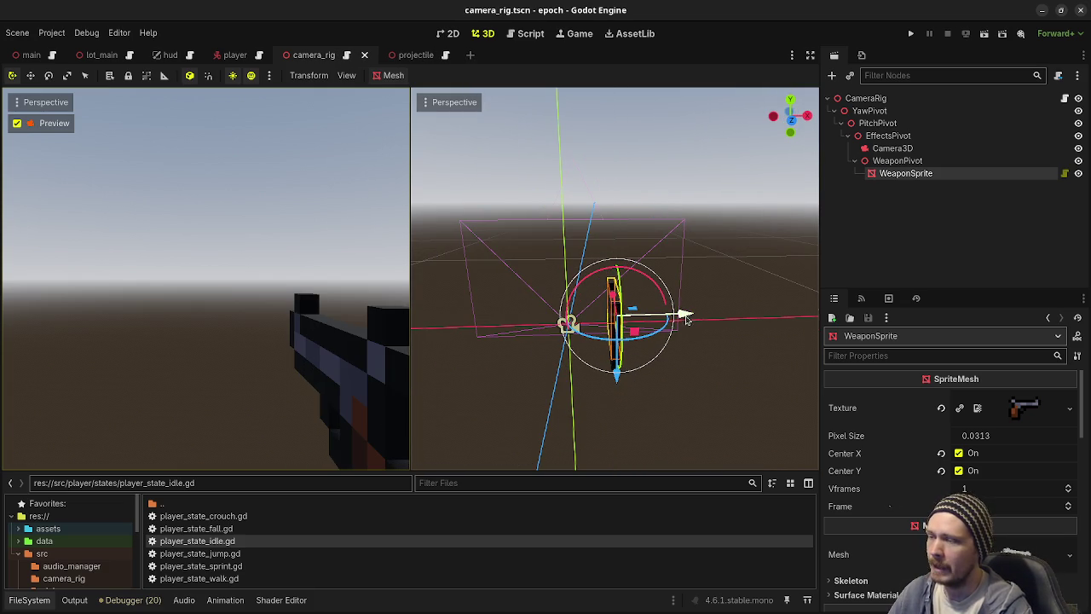
left_click_drag(686, 320, 655, 325)
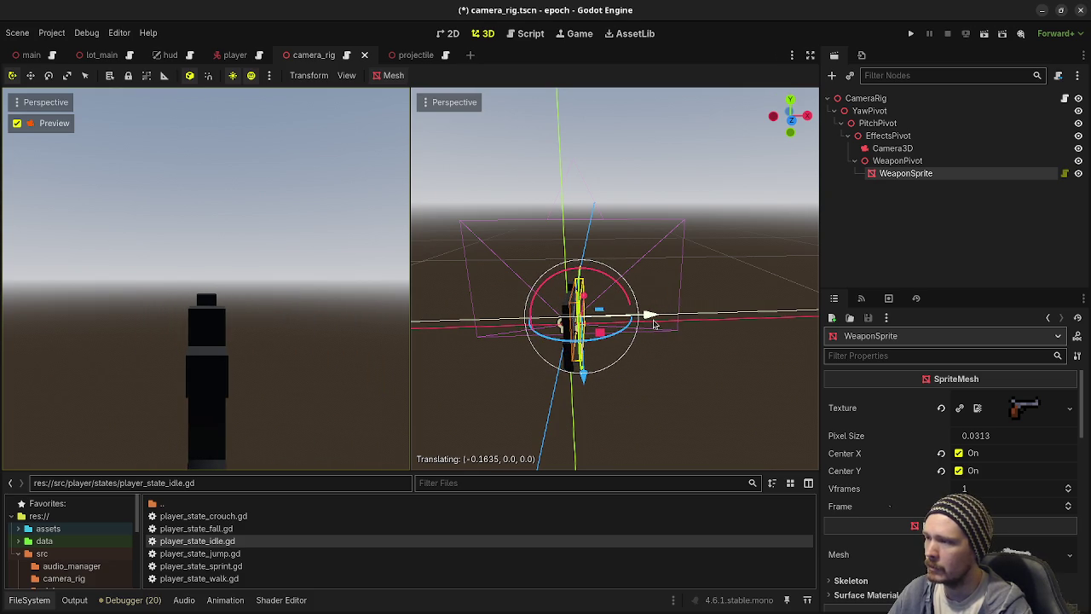
key("ctrl+z")
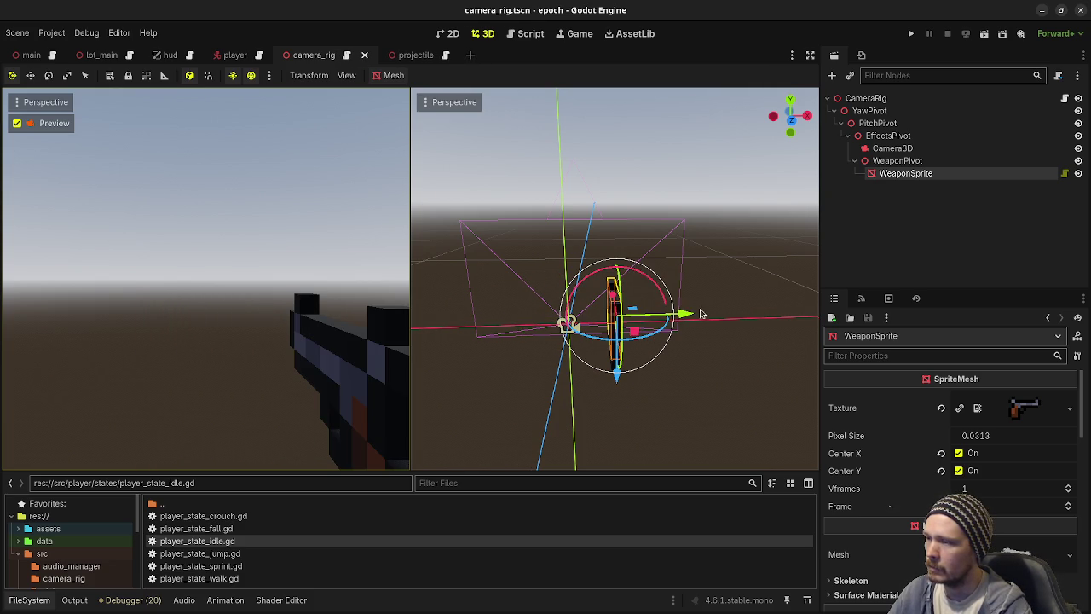
left_click_drag(648, 328, 597, 286)
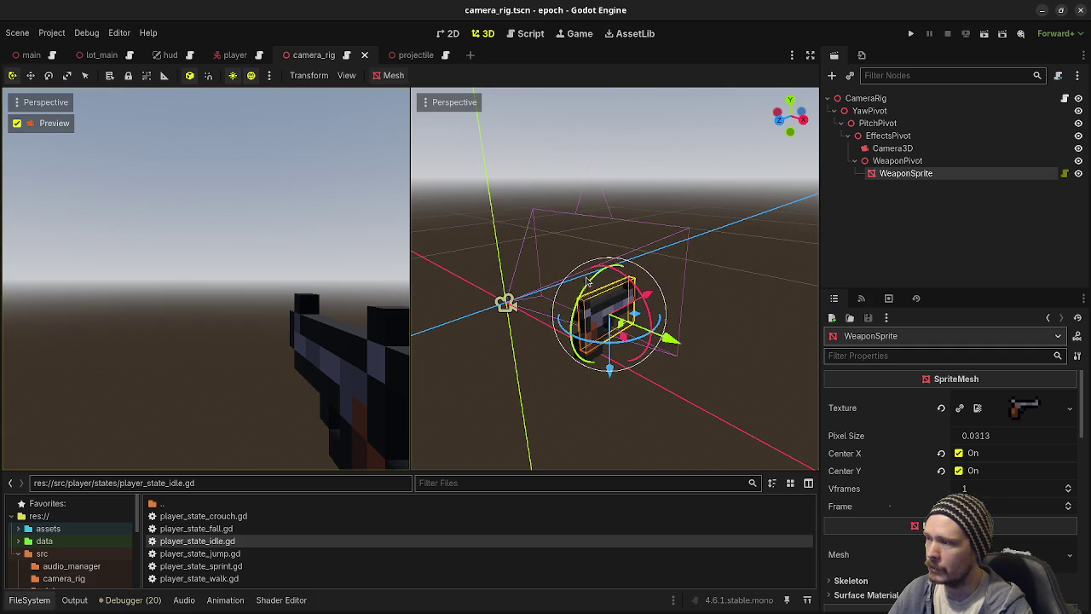
left_click(597, 284)
left_click(905, 174)
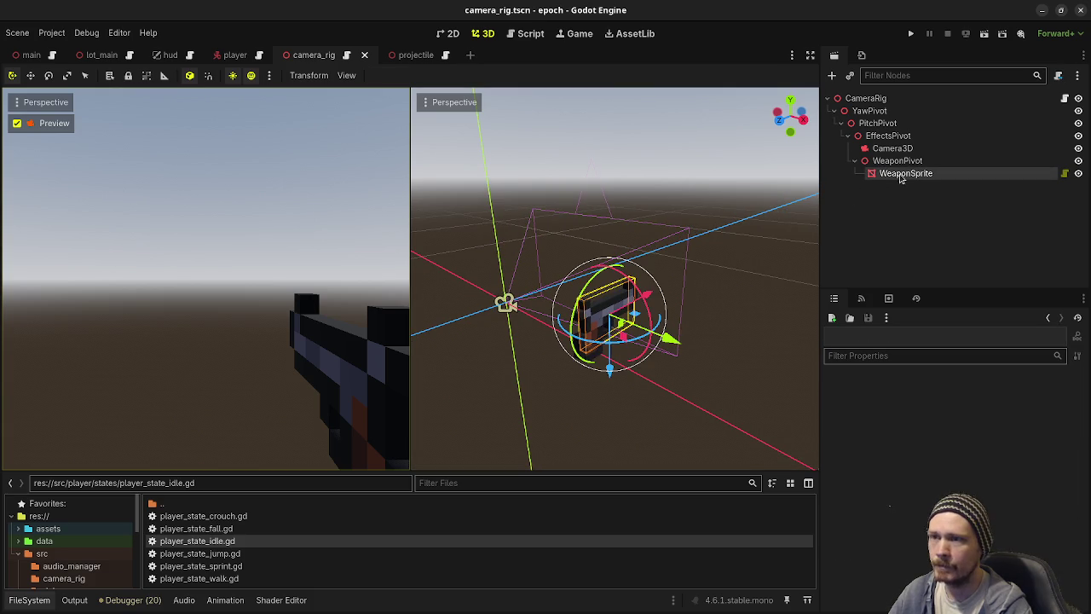
mouse_move(594, 284)
left_mouse_down()
mouse_move(605, 281)
mouse_move(597, 290)
left_mouse_up()
key("ctrl+z")
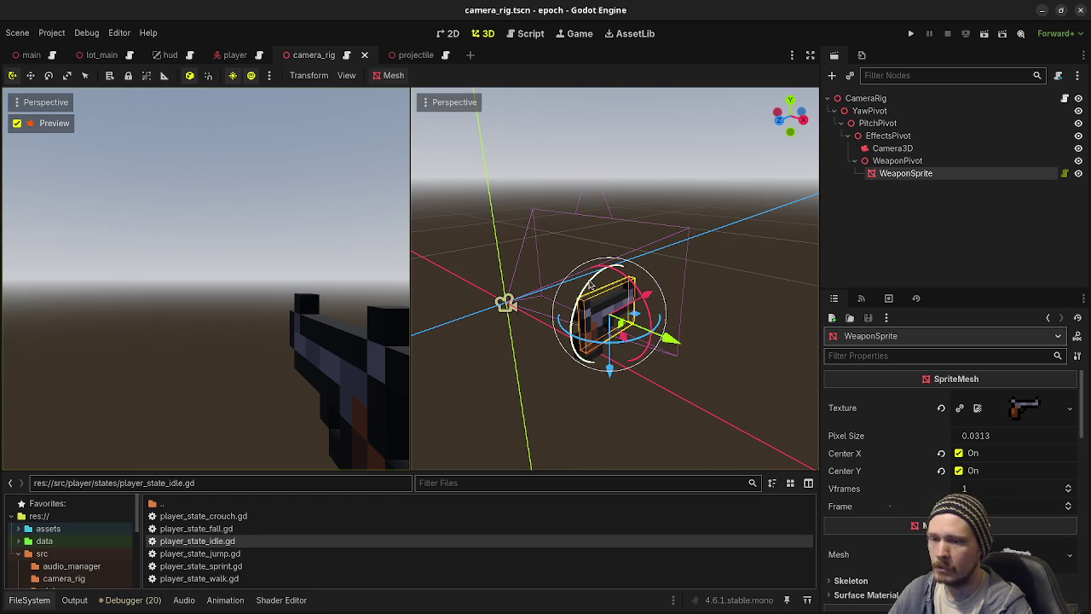
mouse_move(590, 287)
left_mouse_down()
mouse_move(608, 298)
mouse_move(520, 187)
mouse_move(522, 281)
left_mouse_up()
key("ctrl+z")
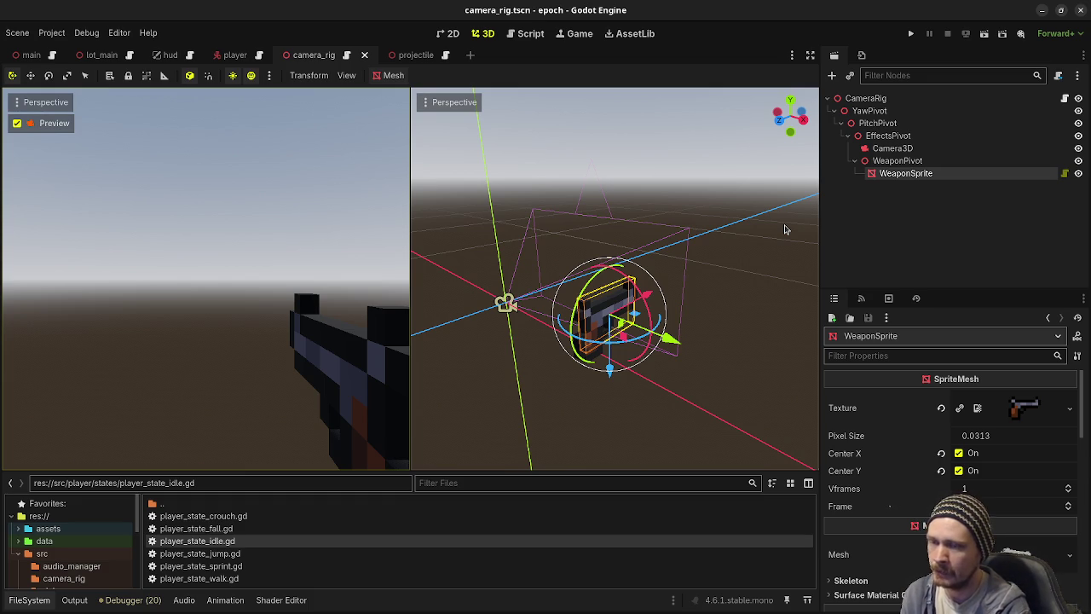
left_click(530, 36)
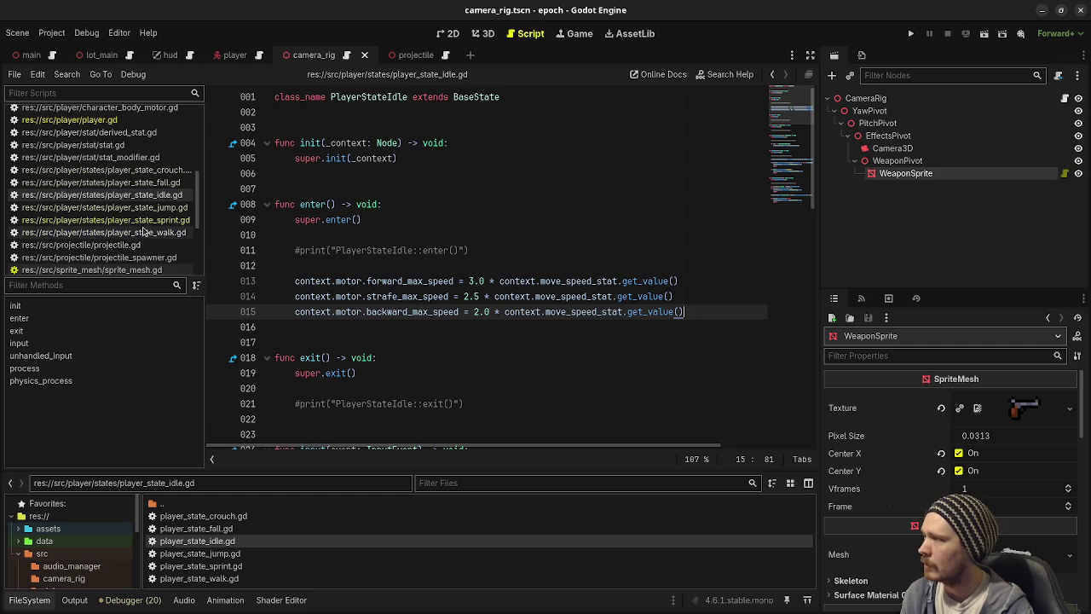
left_click(102, 232)
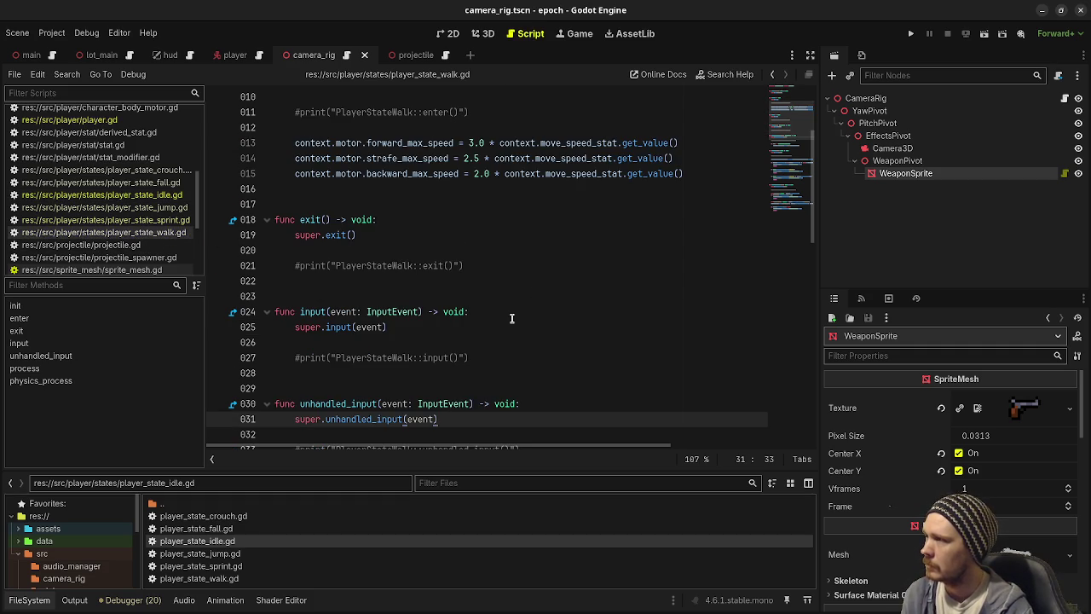
scroll(512, 317, "up", 3)
mouse_move(686, 312)
left_mouse_down()
mouse_move(706, 311)
mouse_move(431, 281)
mouse_move(295, 281)
left_mouse_up()
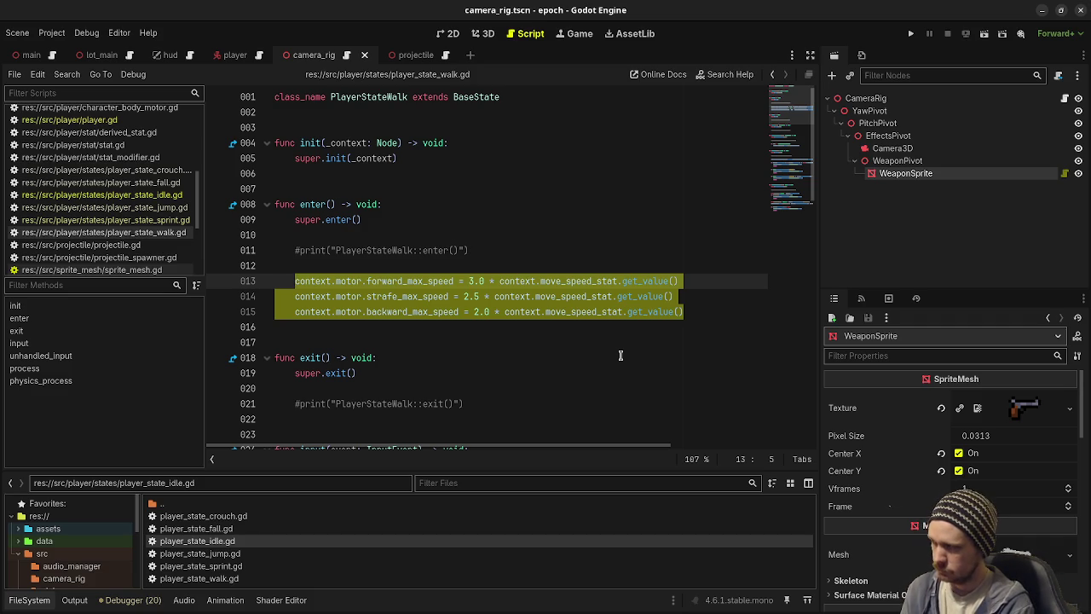
scroll(621, 355, "down", 5)
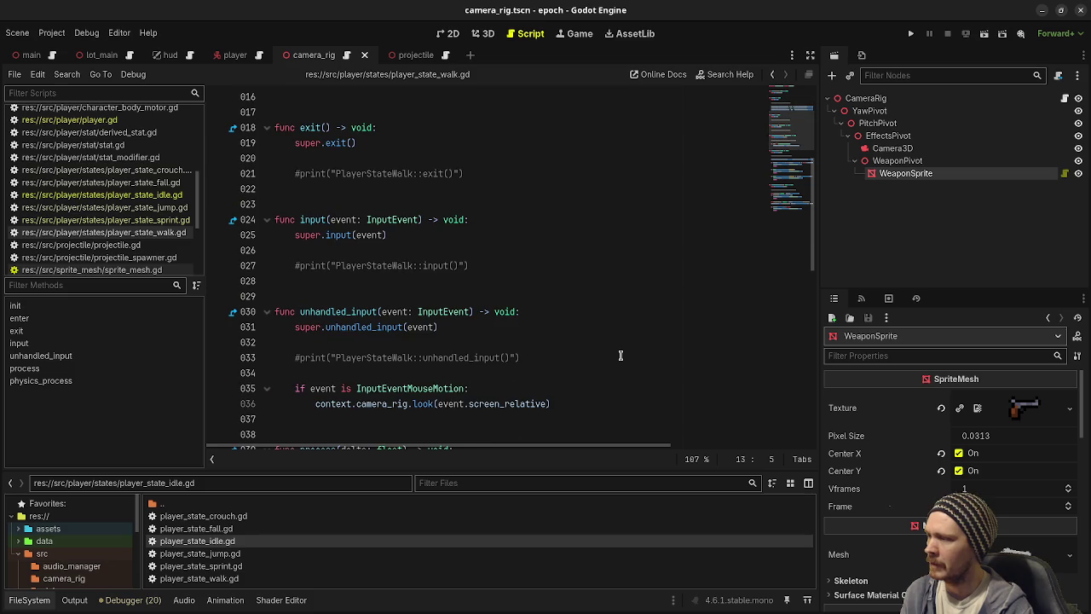
scroll(546, 341, "down", 3)
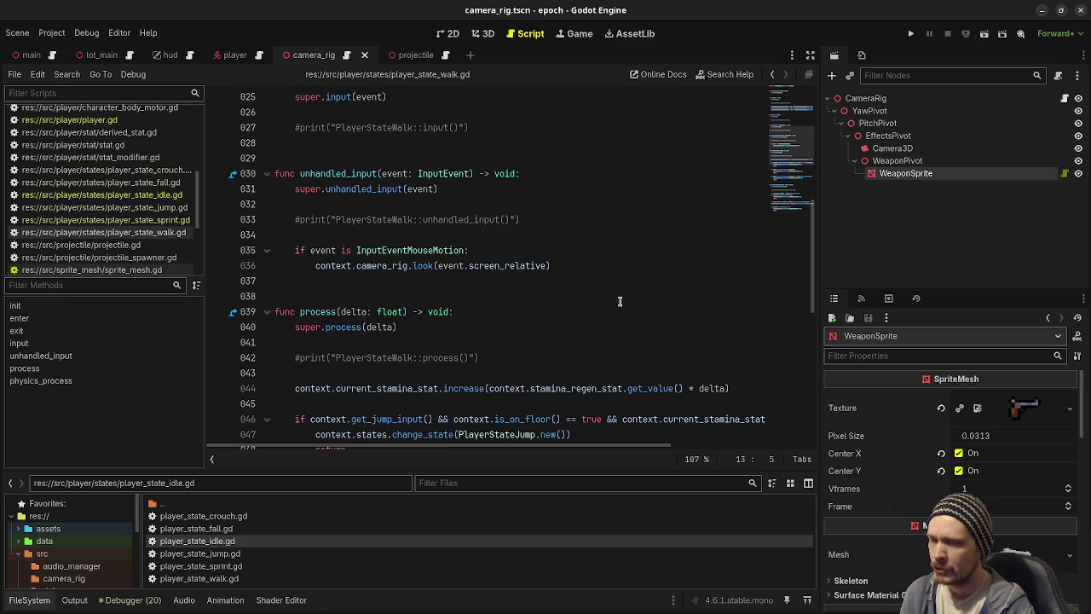
scroll(598, 303, "down", 4)
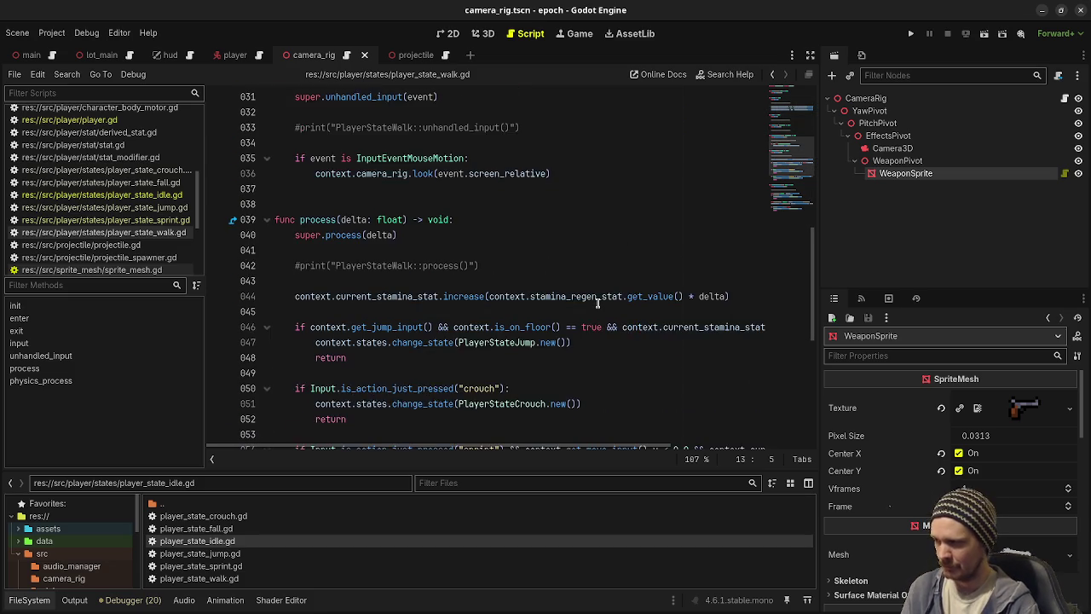
scroll(597, 303, "down", 1)
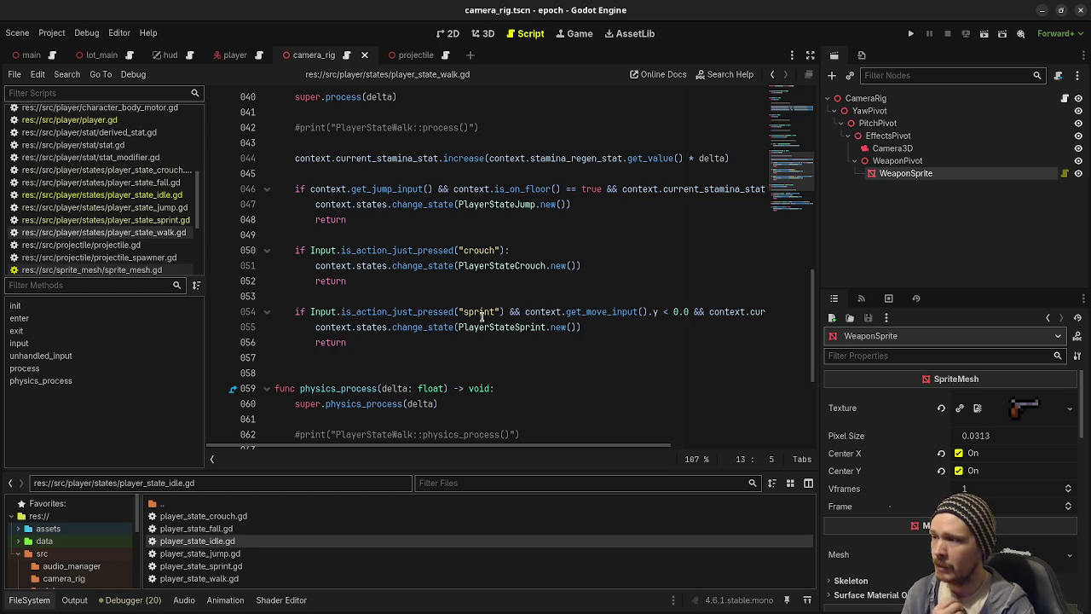
mouse_move(538, 332)
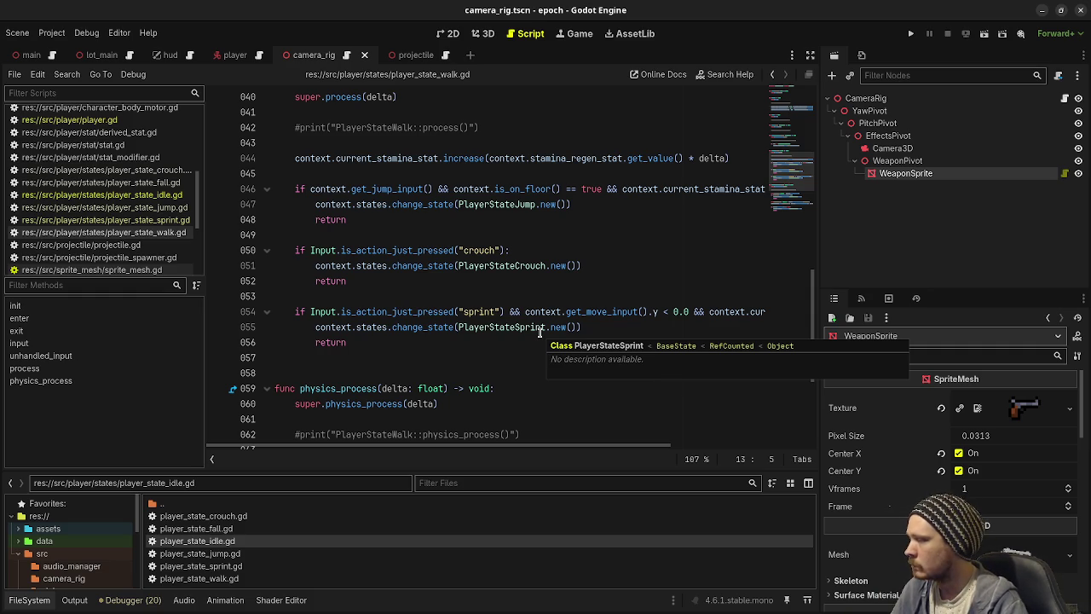
Step: Open base_state.gd from src/state_machine and scroll through its BaseState stubs
scroll(70, 568, "down", 3)
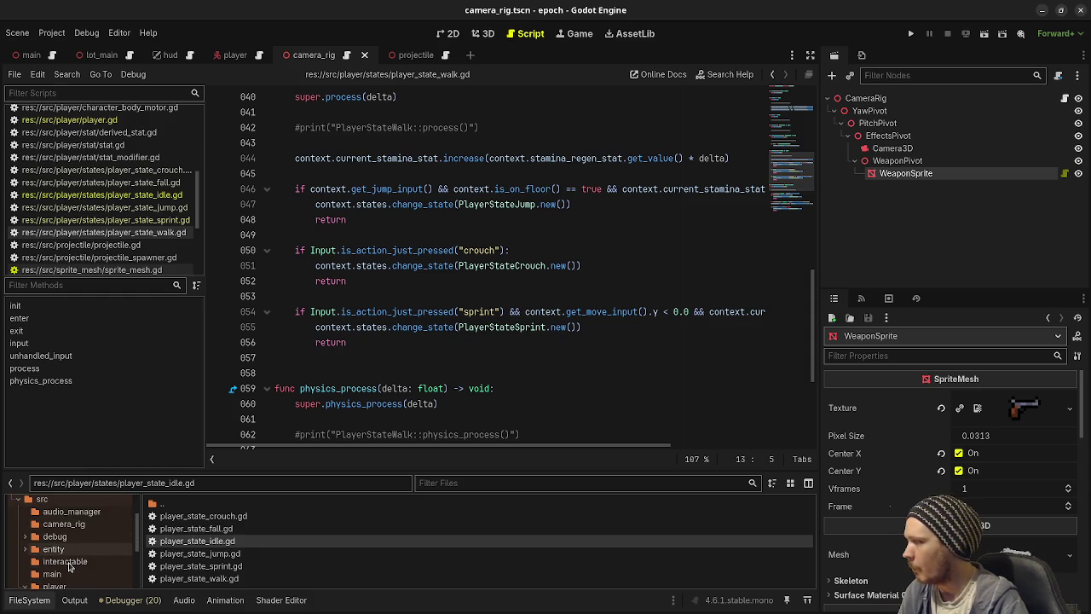
scroll(70, 567, "down", 2)
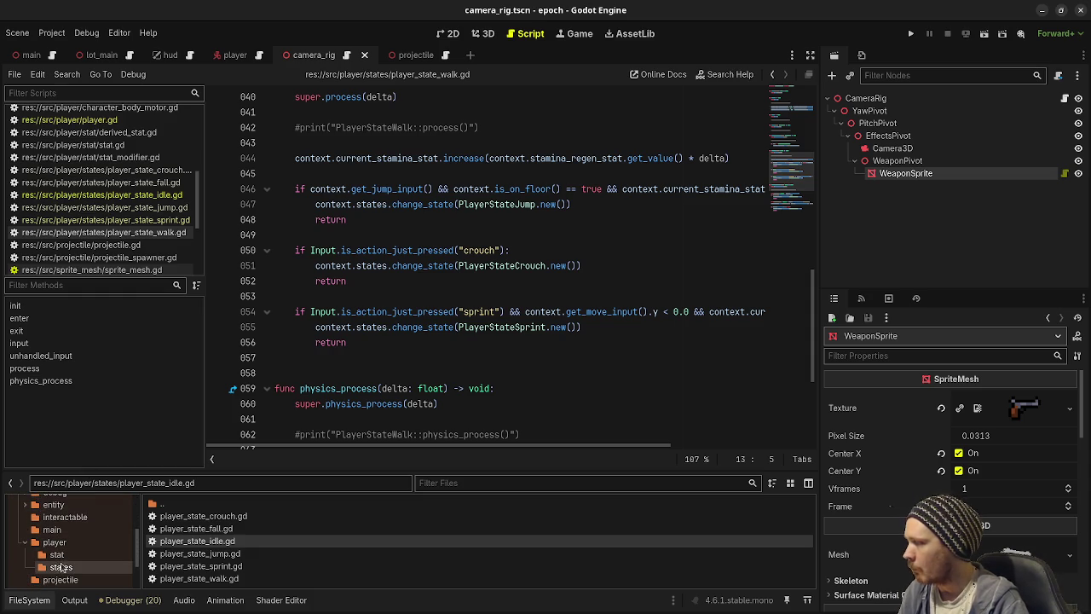
scroll(64, 558, "down", 3)
left_click(70, 542)
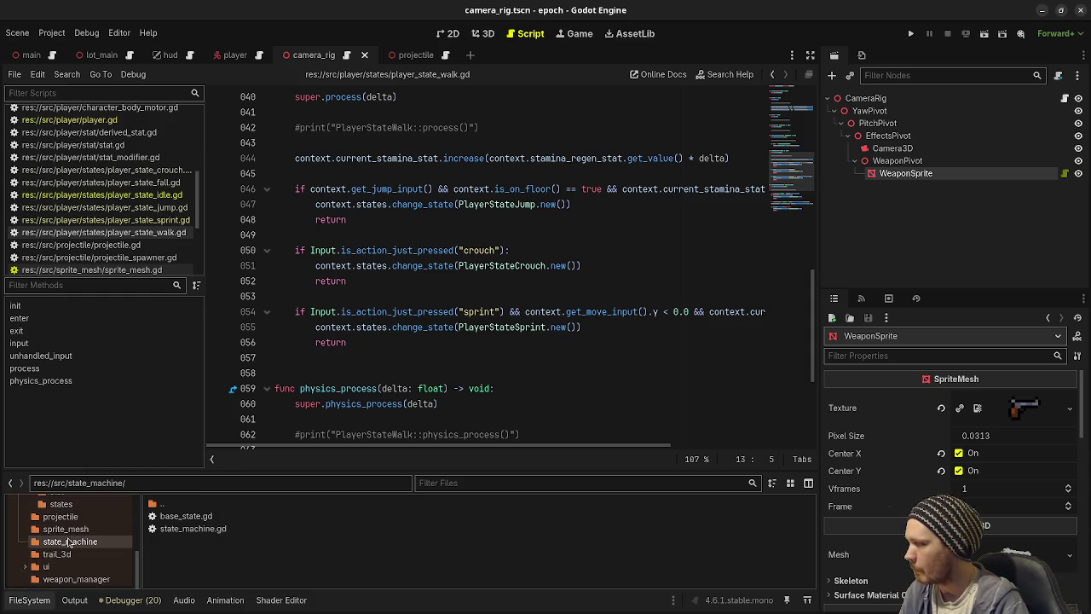
double_click(196, 520)
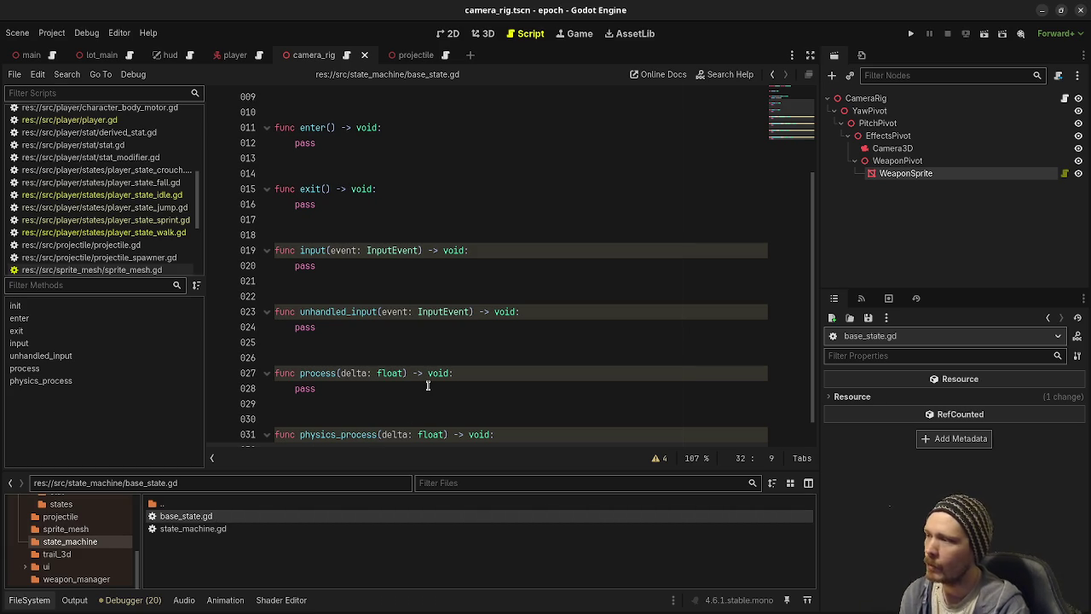
scroll(428, 385, "up", 3)
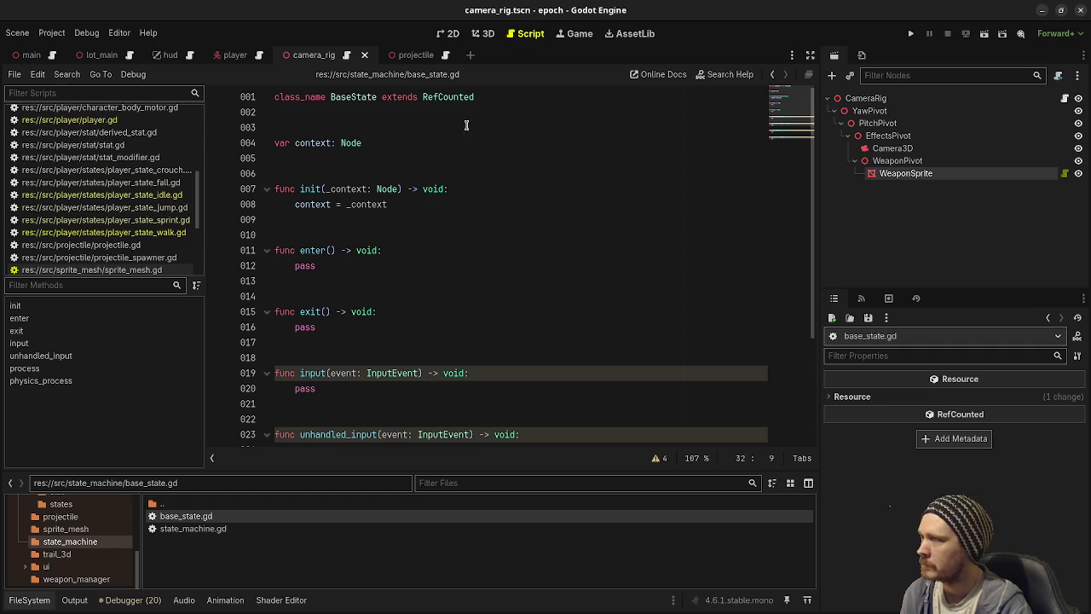
scroll(428, 290, "down", 1)
scroll(439, 316, "down", 2)
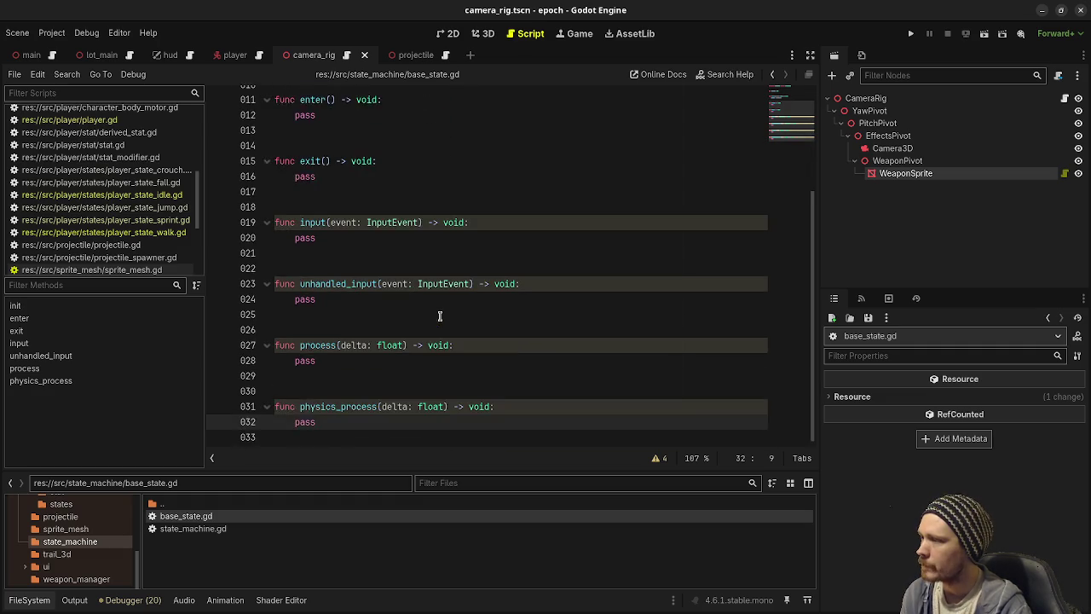
scroll(439, 316, "up", 4)
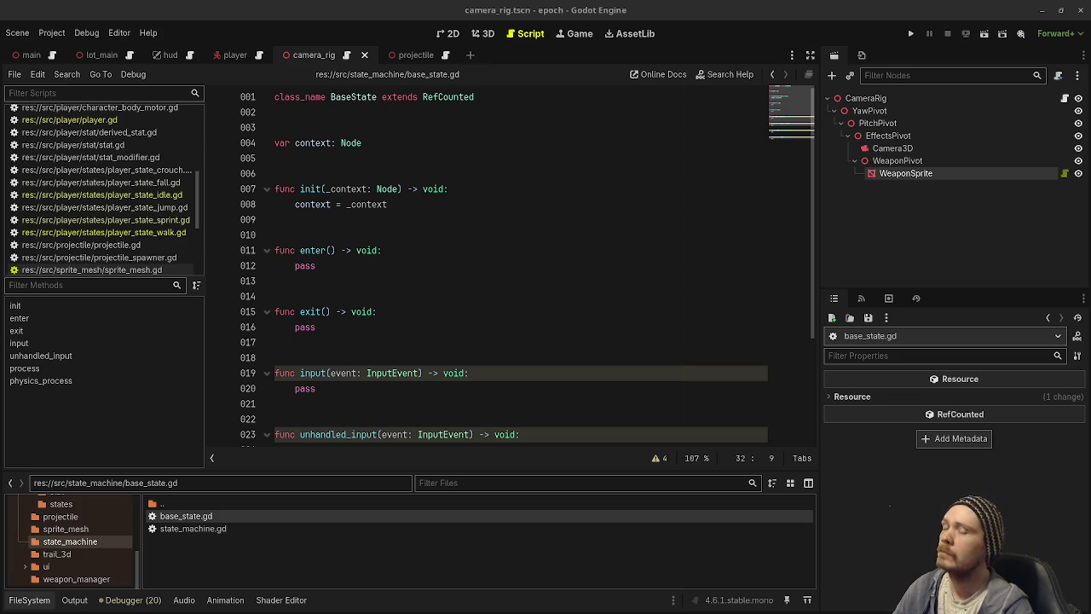
Step: View Obsidian's Tasks board, glance at Braindump.md in VS Code, then return to Godot
key("alt+Tab")
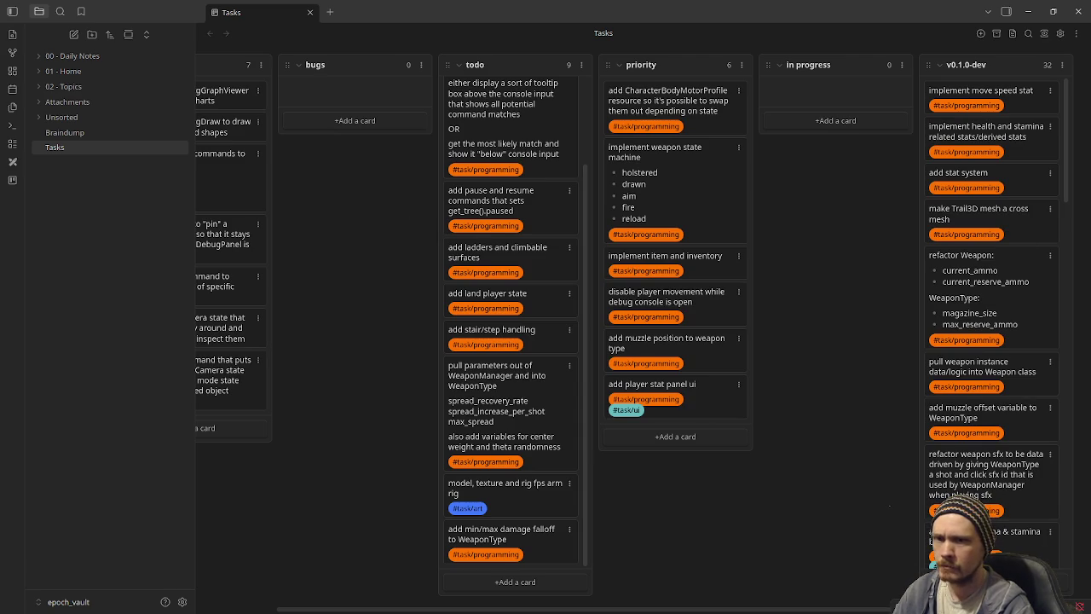
key("alt+Tab")
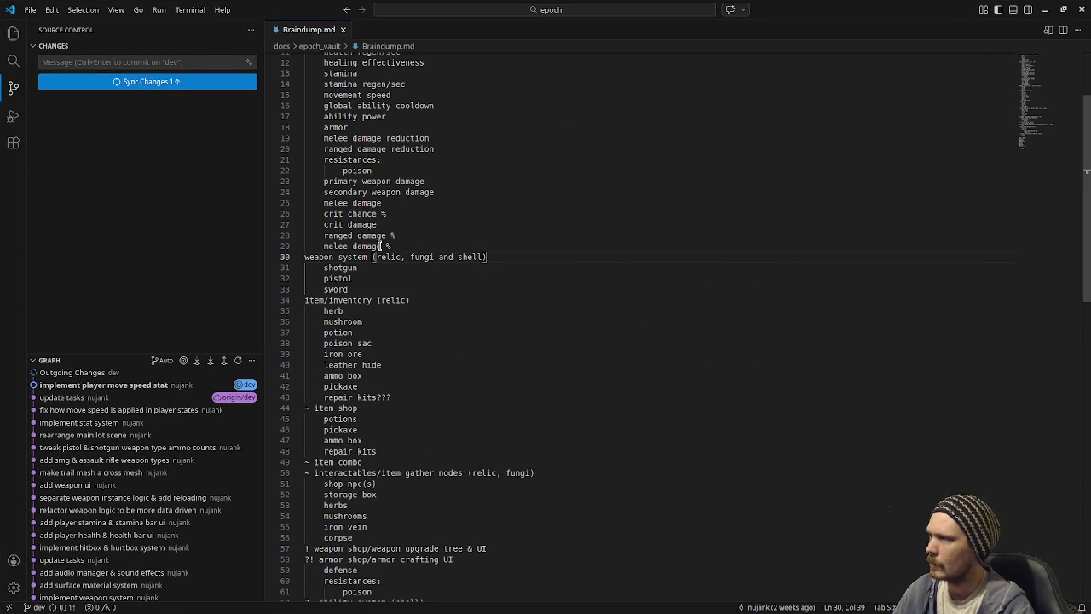
key("alt+Tab")
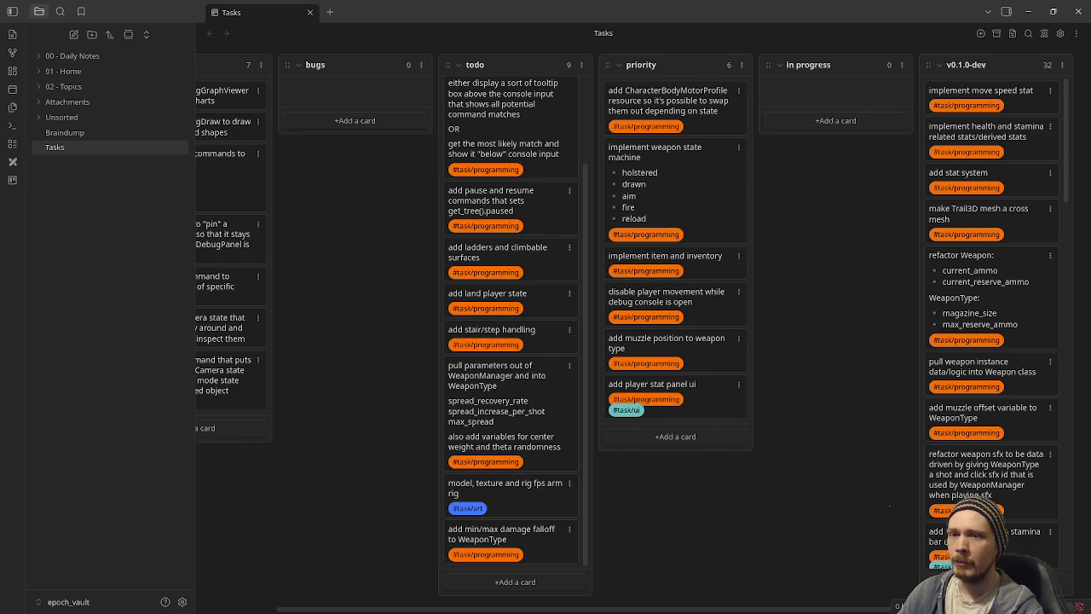
key("alt+Tab")
Step: Reopen player_state_walk.gd and select the max-speed lines 12–15 in enter()
left_click(150, 233)
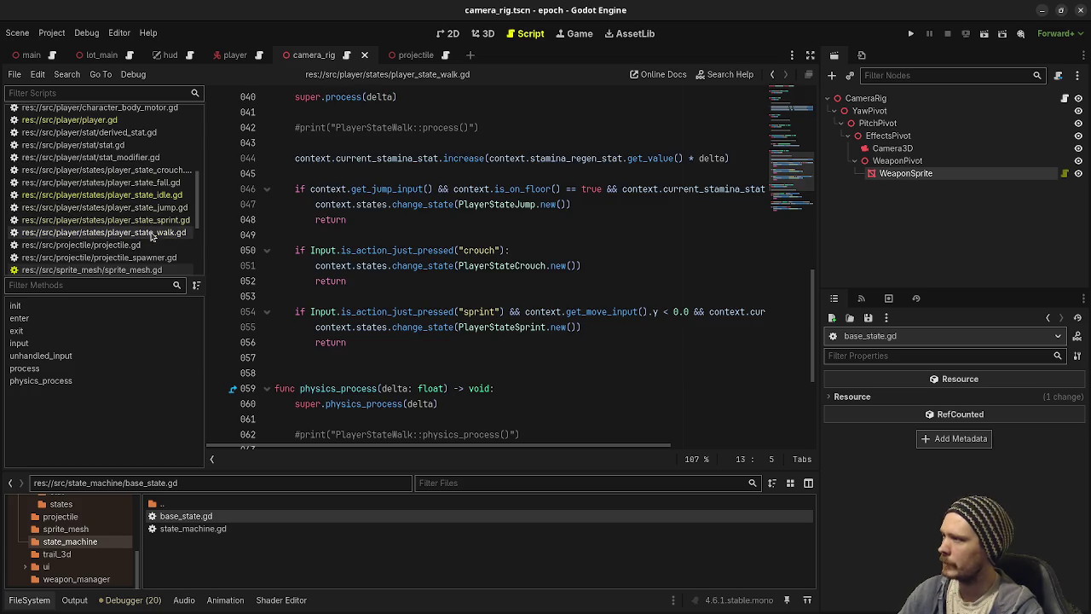
scroll(393, 286, "up", 12)
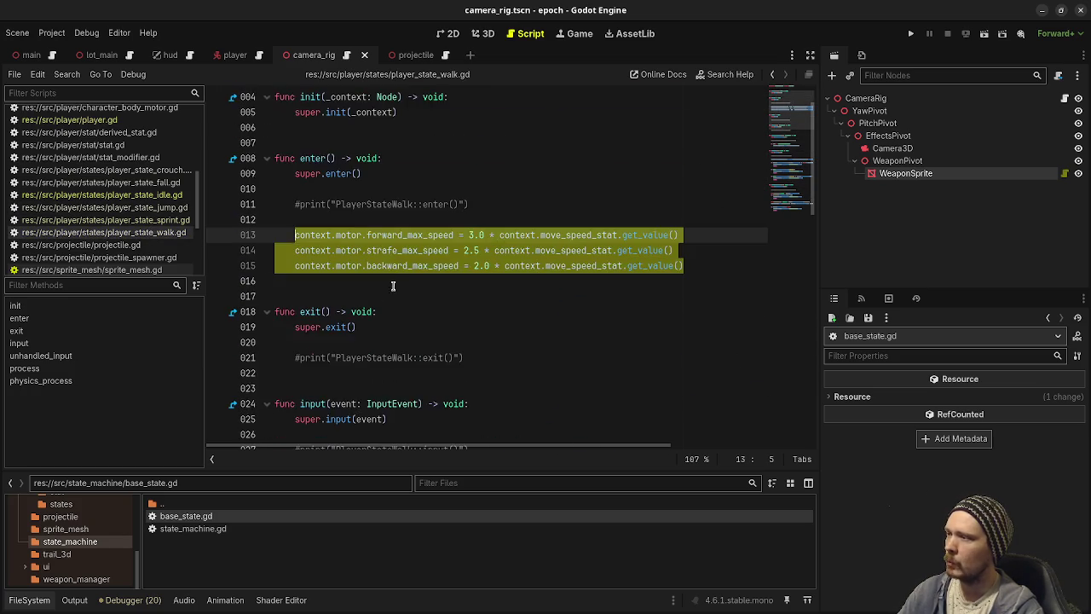
scroll(393, 285, "up", 1)
left_click(482, 260)
left_click_drag(689, 311, 408, 280)
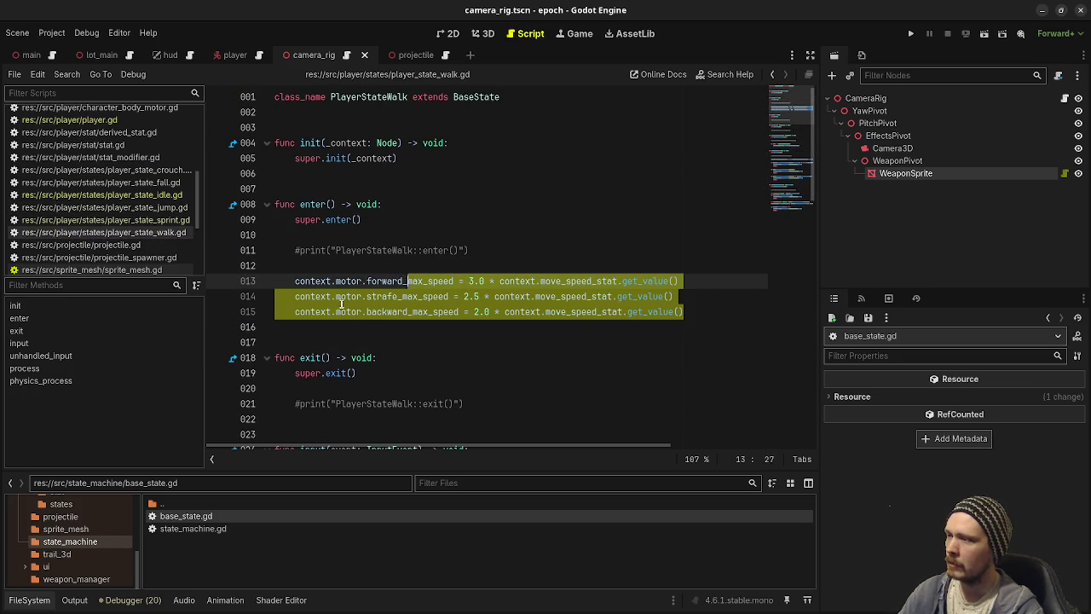
key("shift+Left")
key("shift+Left")
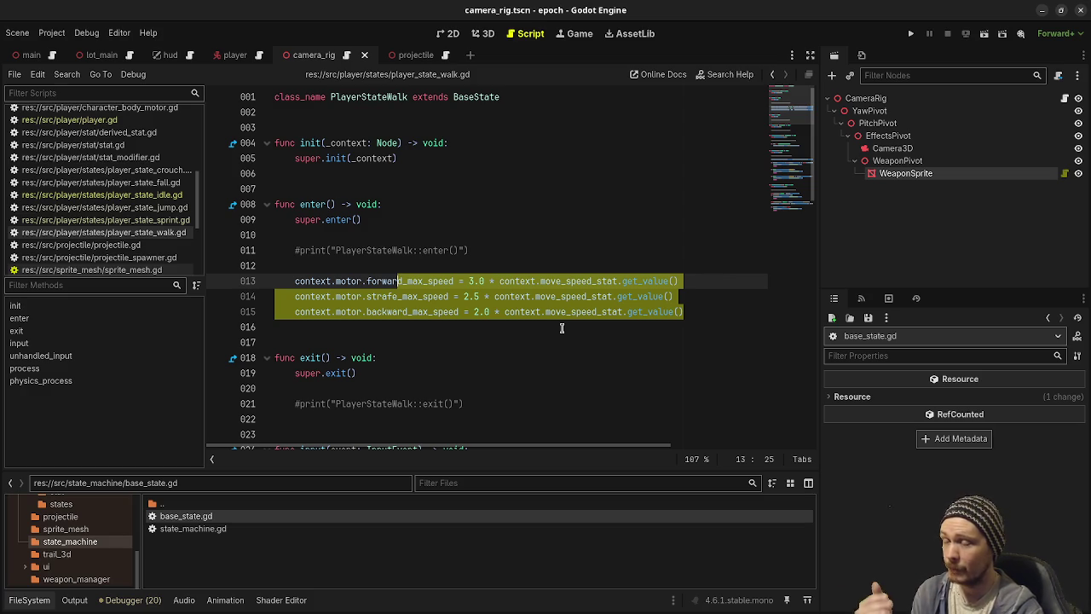
mouse_move(680, 314)
left_mouse_down()
mouse_move(537, 312)
mouse_move(356, 266)
left_mouse_up()
left_click(467, 281)
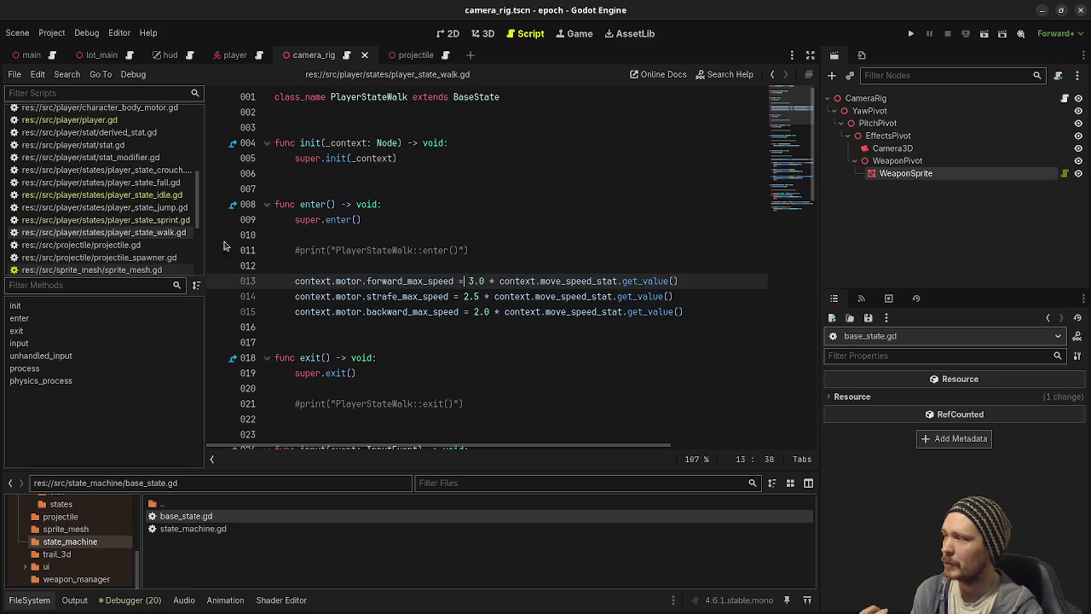
Step: Select the sprint condition on line 54, go distraction-free, and read PlayerStateSprint's docs
scroll(784, 120, "down", 14)
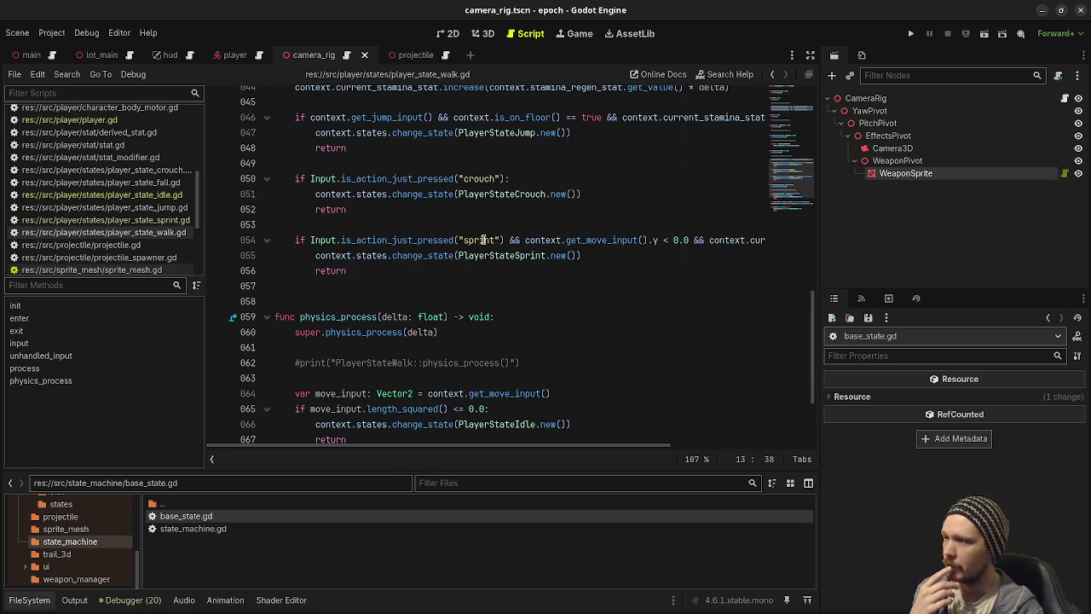
left_click_drag(644, 241, 474, 241)
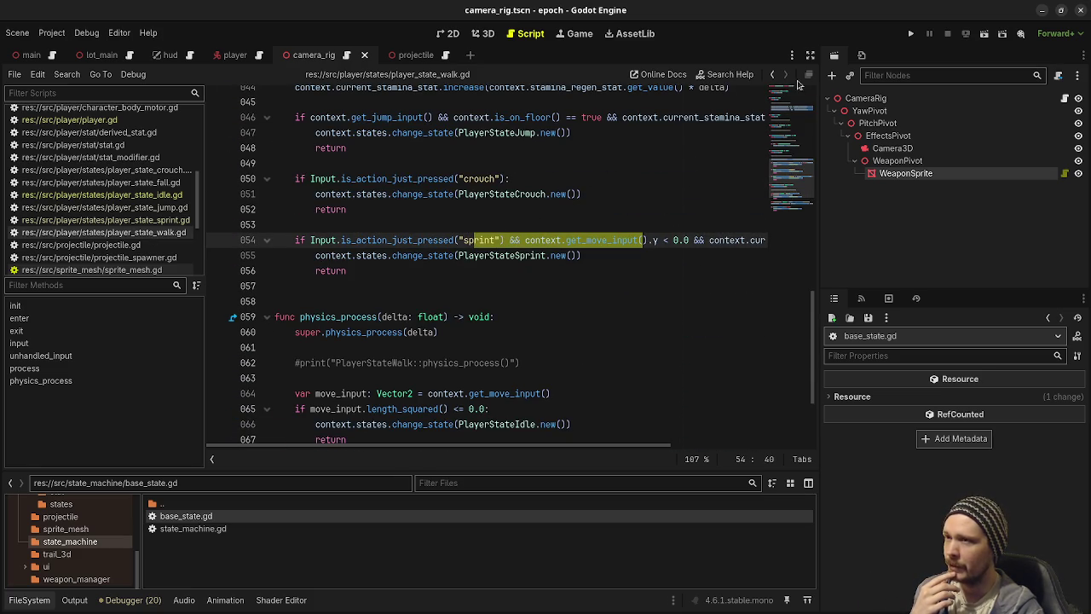
left_click(811, 54)
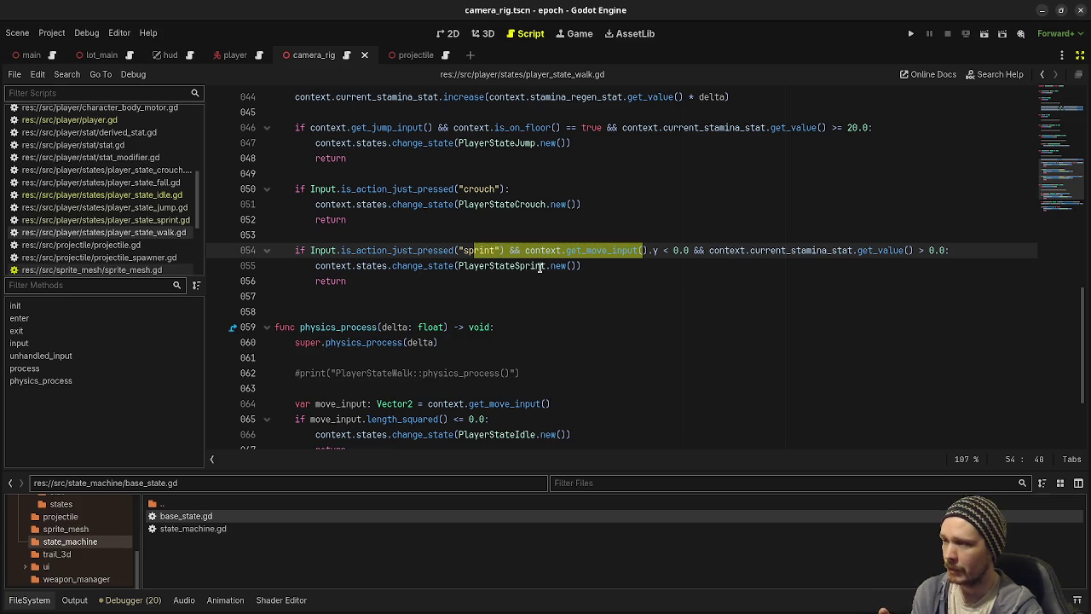
mouse_move(539, 268)
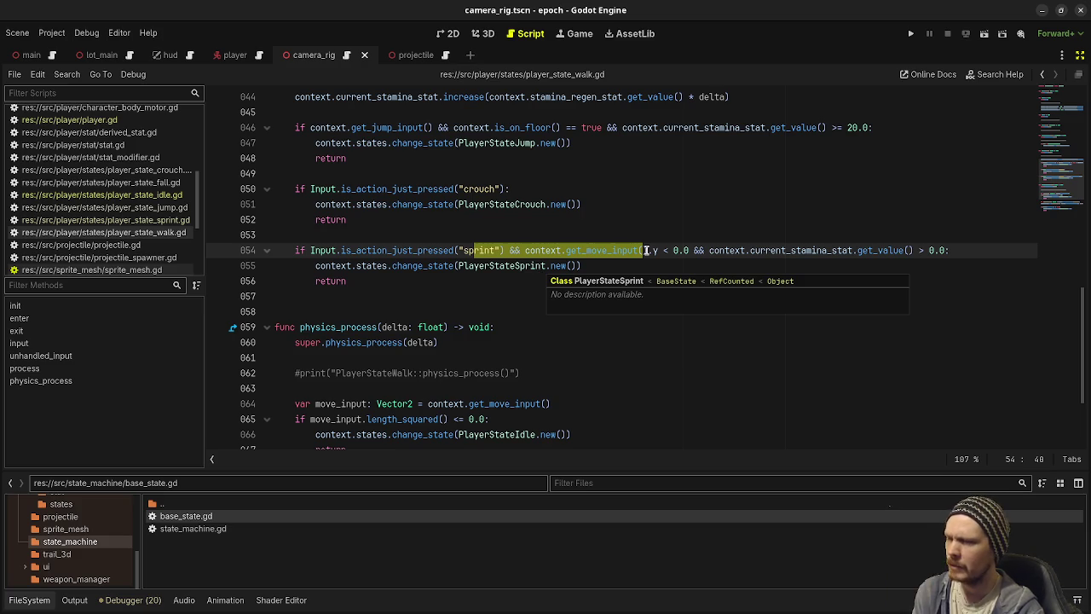
left_click(614, 267)
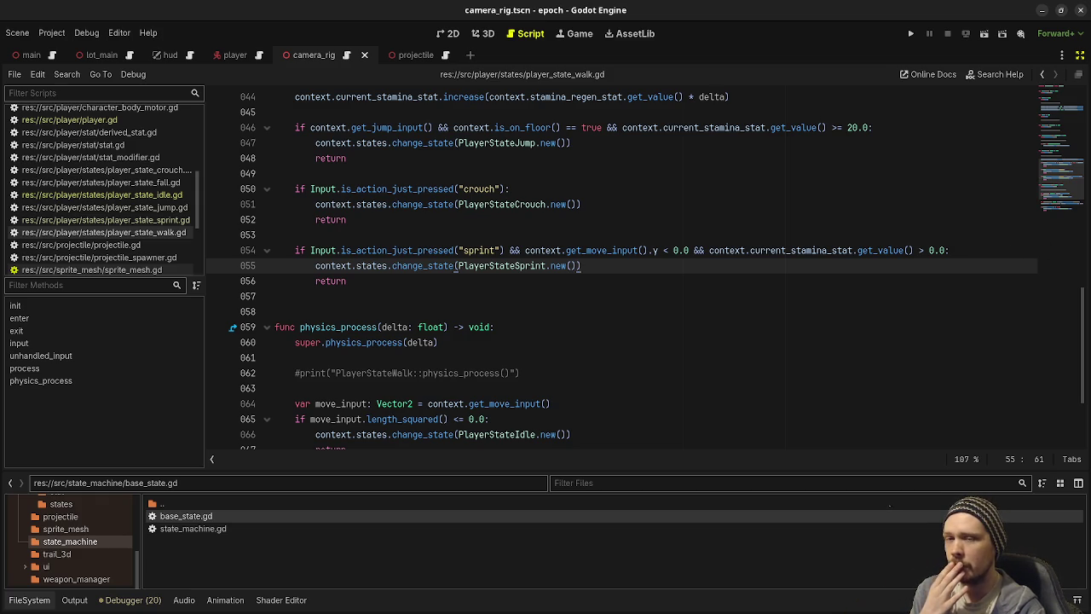
Step: Switch to Obsidian's Tasks board and scroll down the v0.1.0-dev column's finished cards
key("alt+Tab")
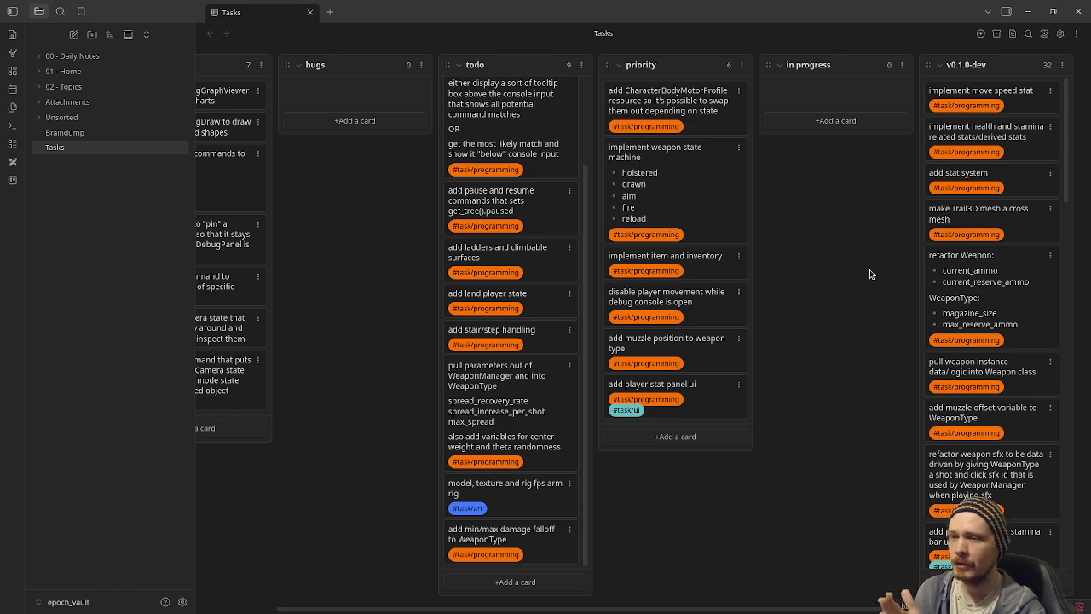
scroll(997, 307, "down", 1)
scroll(998, 309, "down", 10)
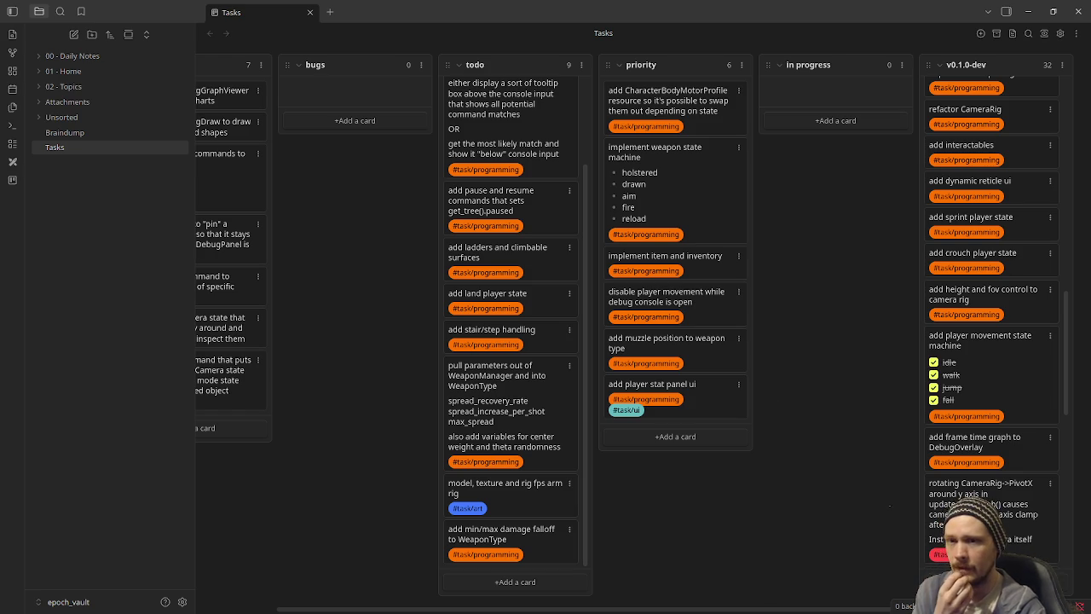
Step: Drag the 'implement item and inventory' card from priority into in progress
key("alt+Tab")
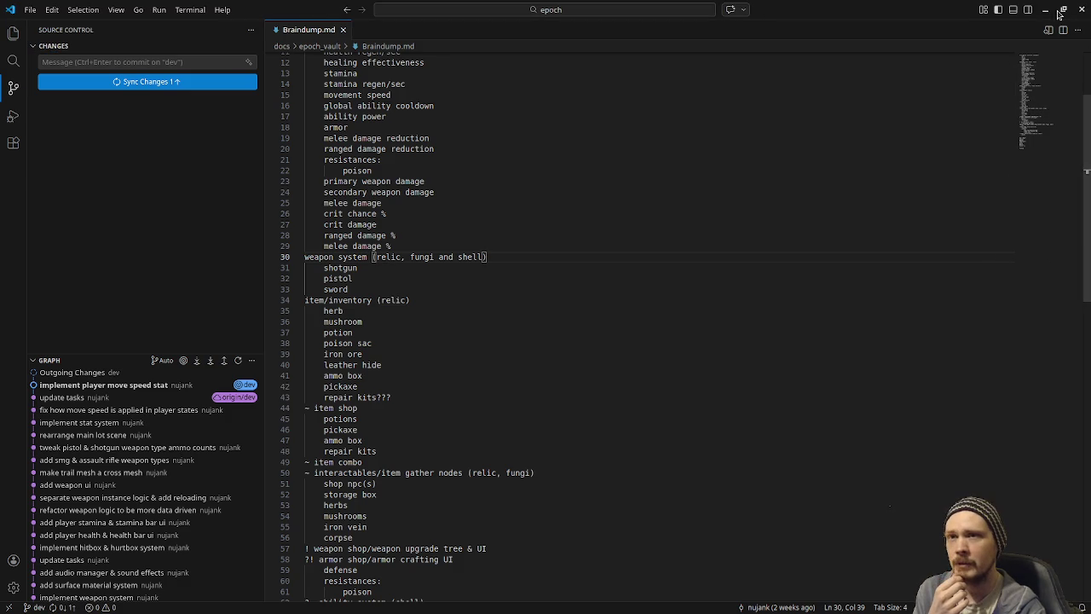
key("alt+Tab")
mouse_move(652, 258)
left_mouse_down()
mouse_move(839, 127)
mouse_move(812, 95)
left_mouse_up()
scroll(978, 230, "up", 10)
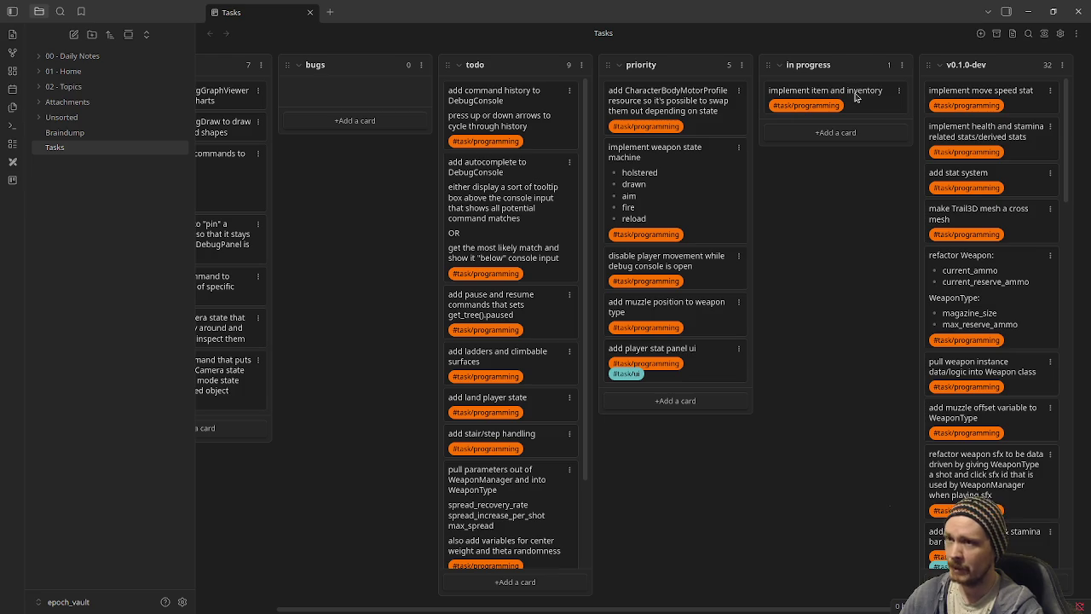
Step: Create an 'add inventory ui' card in In Progress tagged #task/programming
left_click(837, 135)
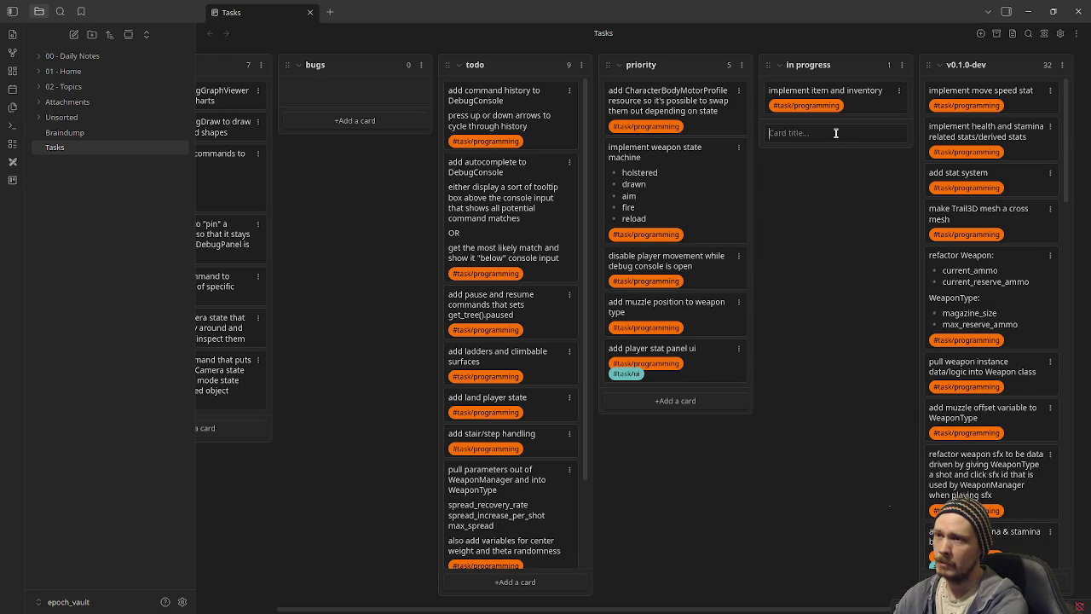
type("add inven")
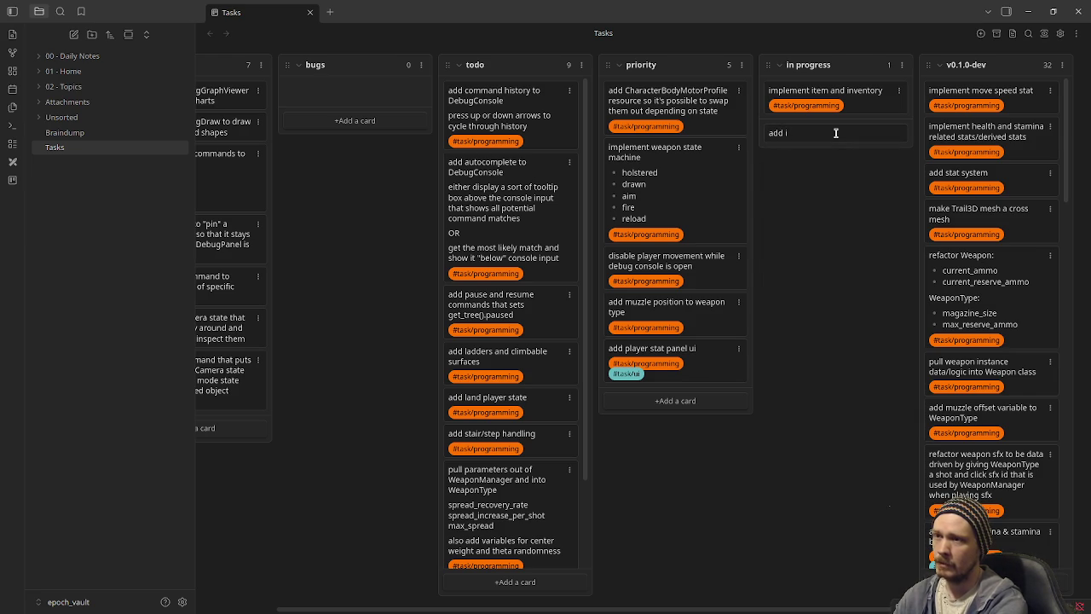
type("tory ui")
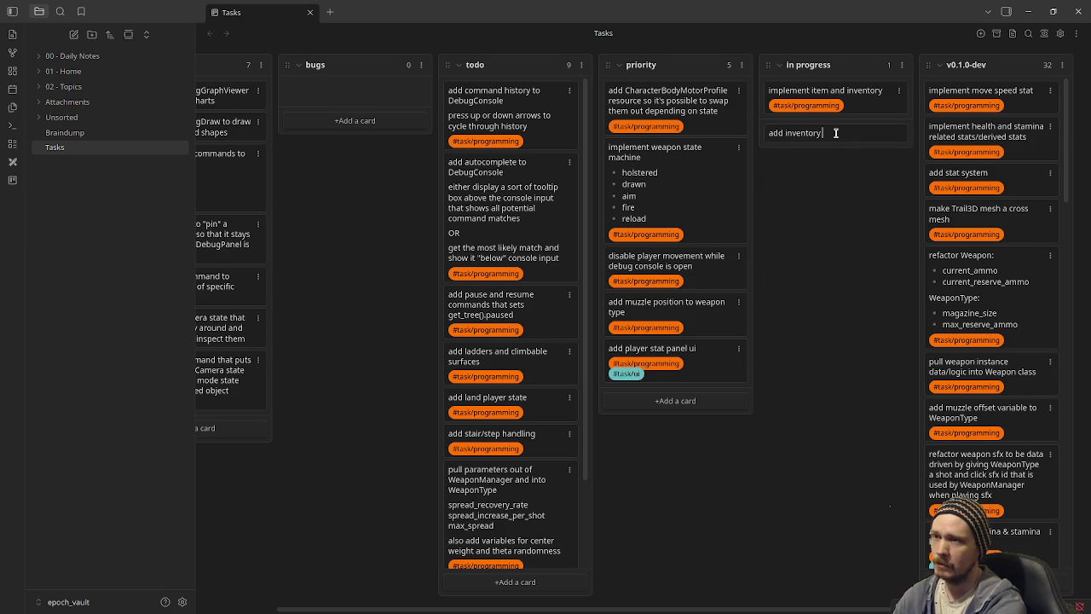
key("shift+Return")
type("#ta")
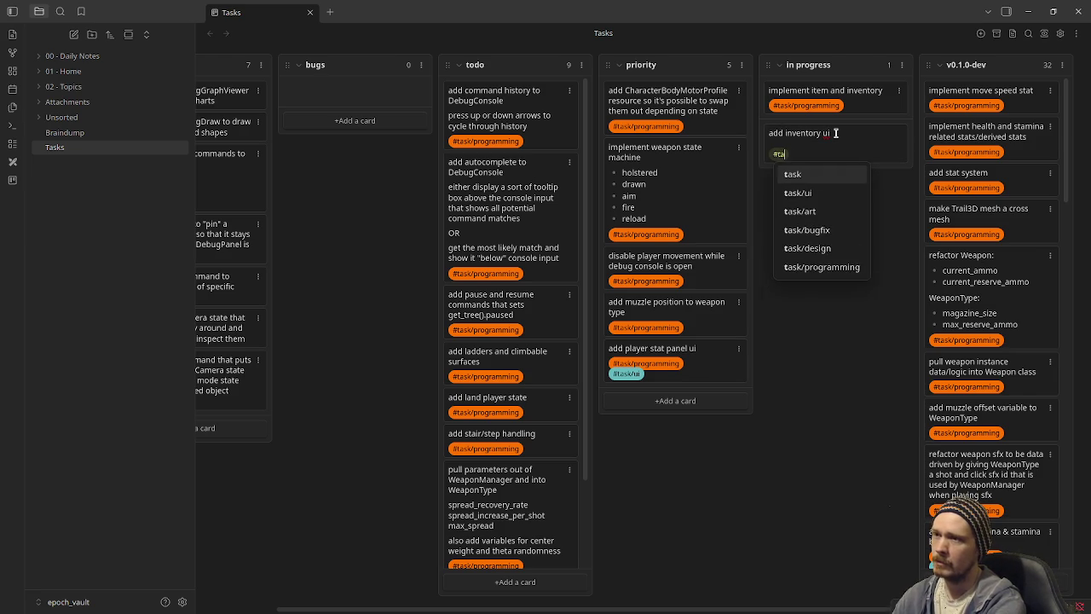
type("sk/programming")
key("Return")
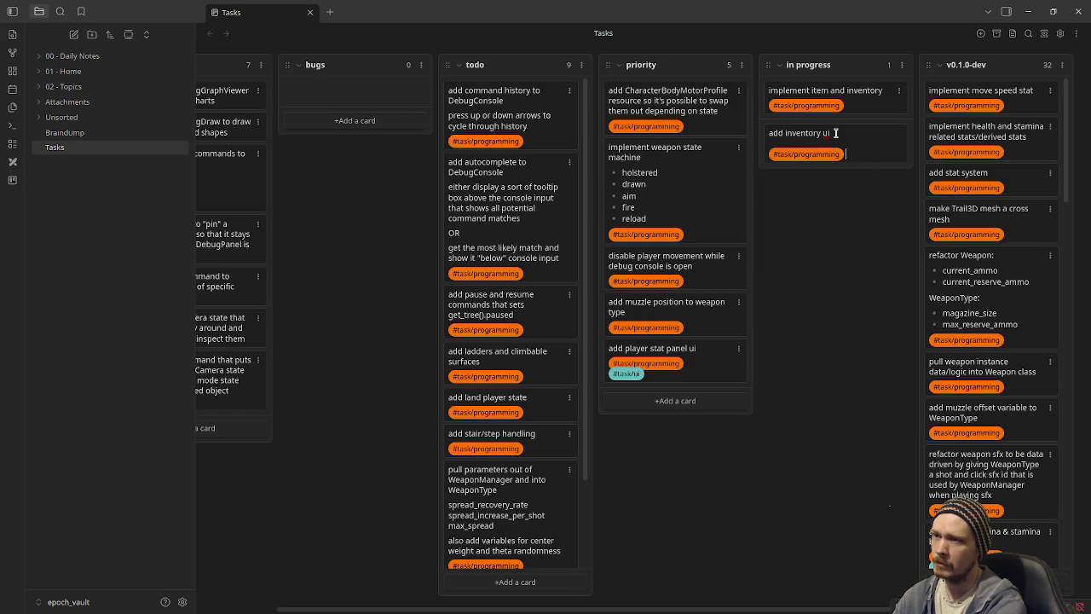
key("Return")
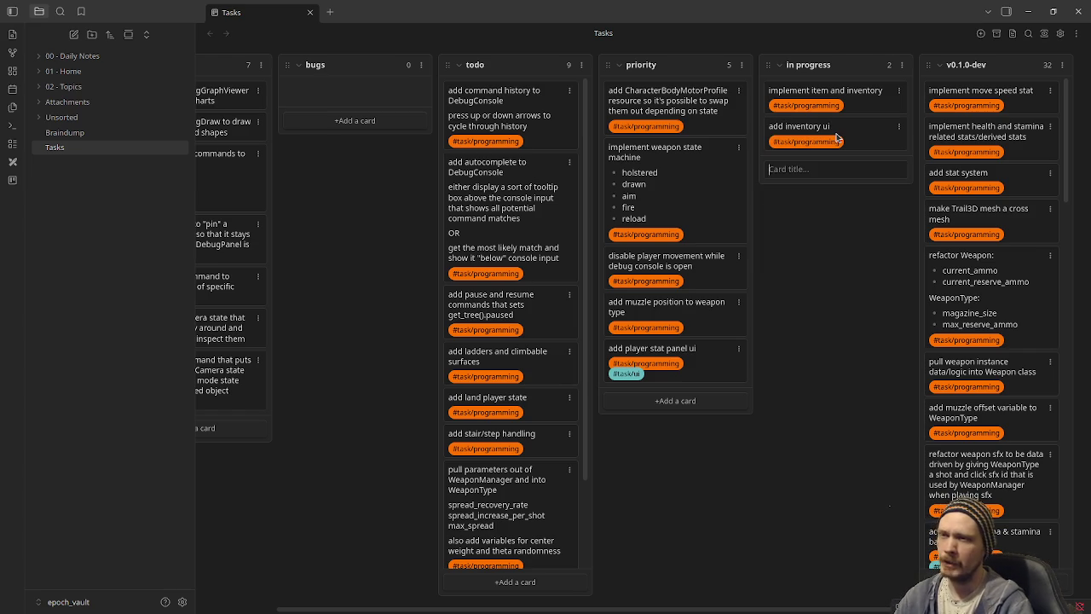
Step: Add the #task/ui tag to the 'add inventory ui' card
double_click(866, 145)
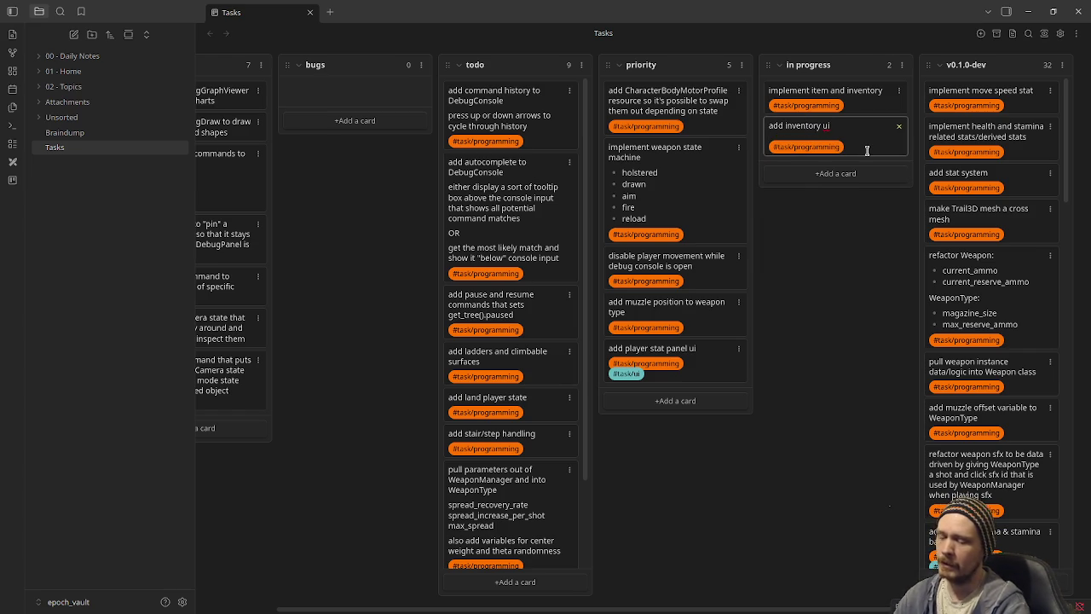
key("Return")
type("#")
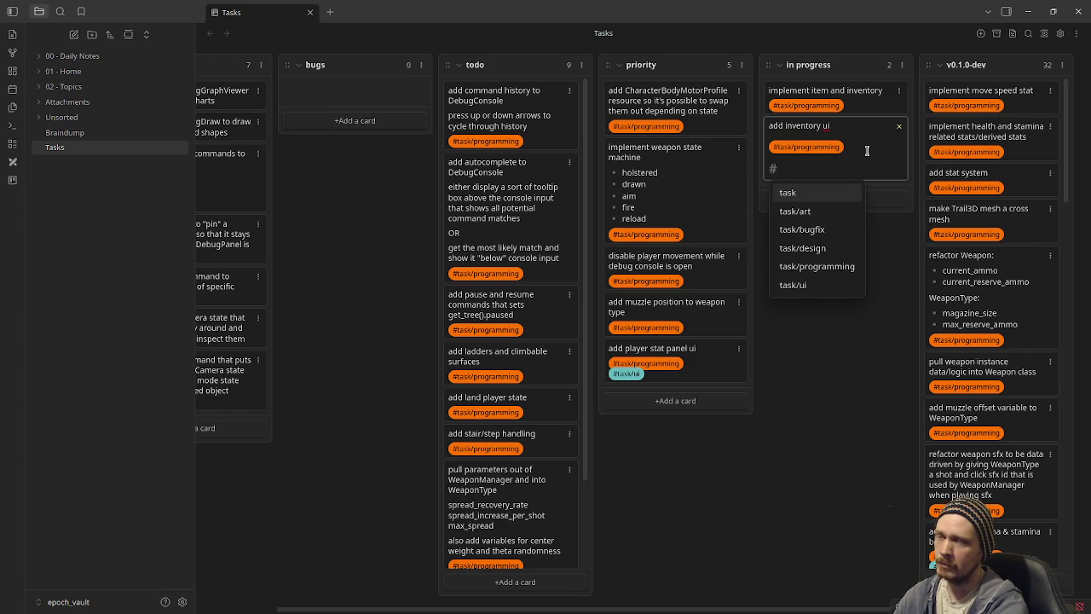
type("task/u")
key("Return")
key("Return")
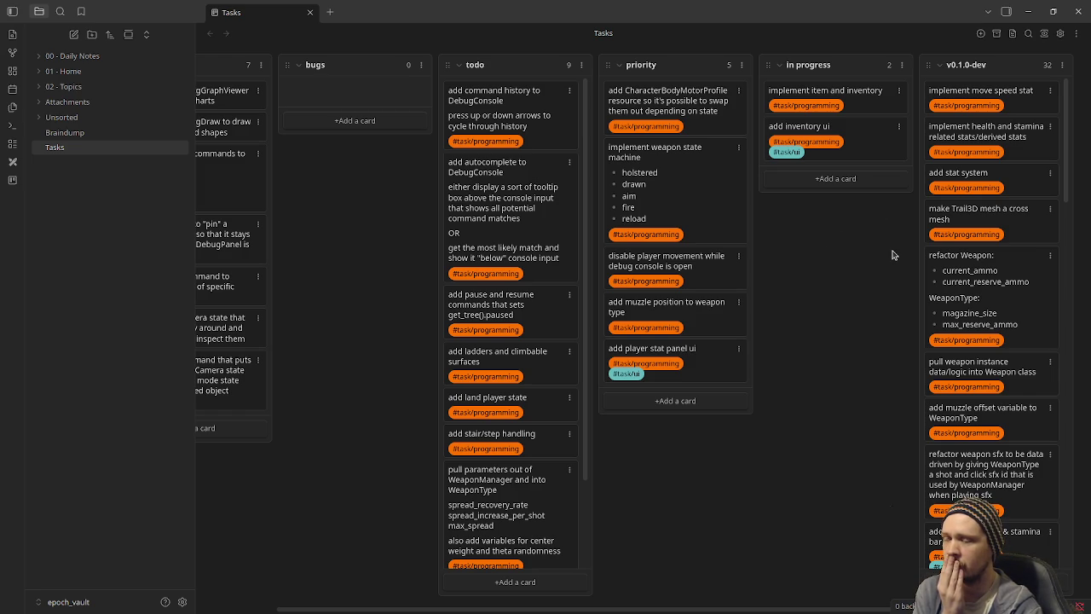
Step: Minimize Obsidian and switch through VS Code back to Godot's player_state_walk.gd script
left_click(1030, 15)
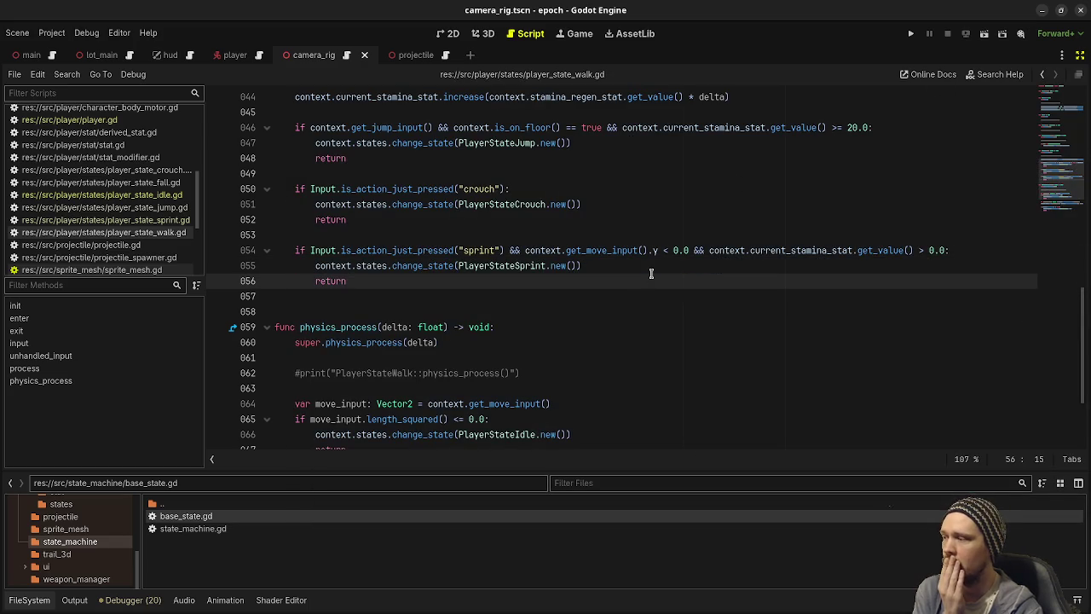
key("alt+Tab")
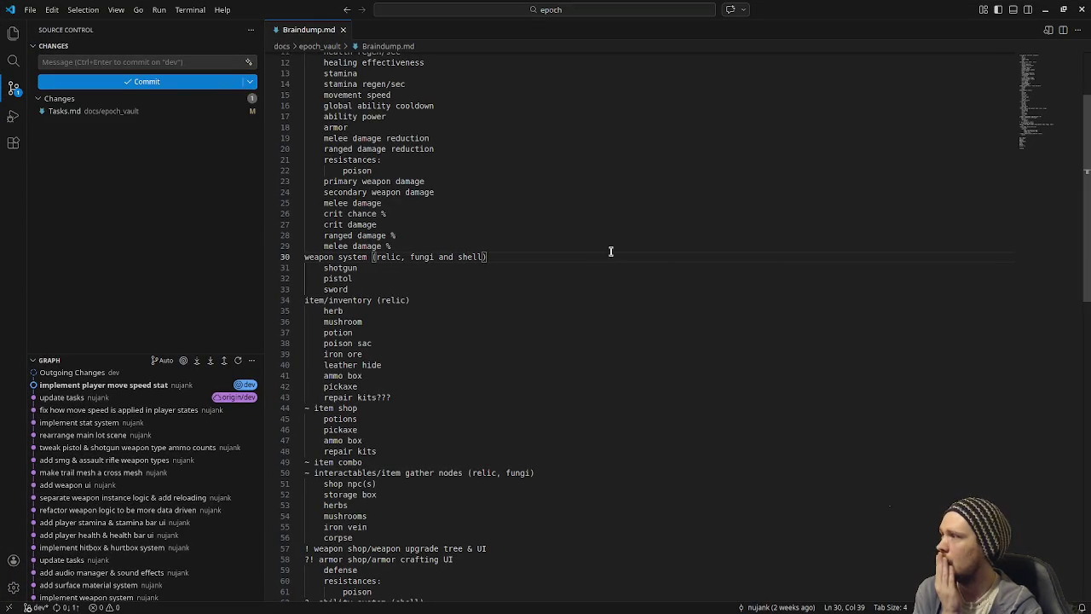
key("alt+Tab")
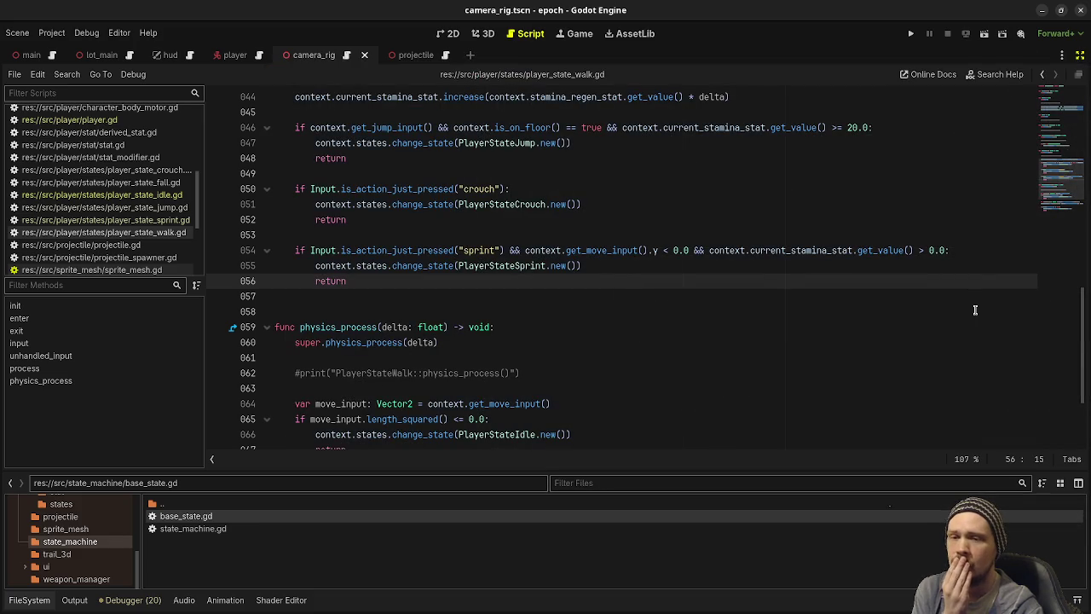
key("super")
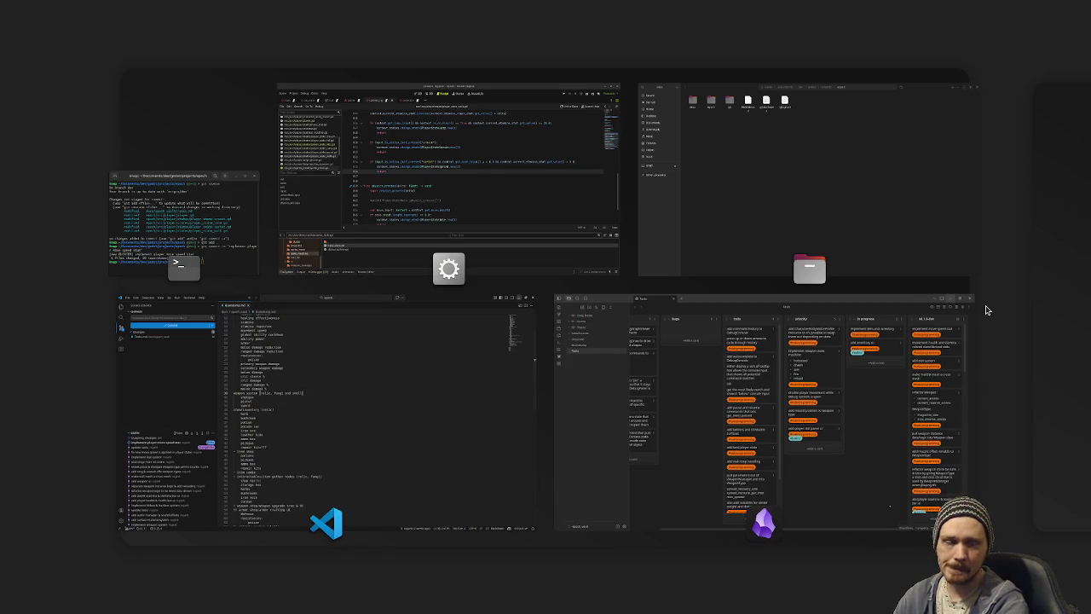
Step: Return to Godot and reload the fungi project, reopening player_controller.tscn
key("super")
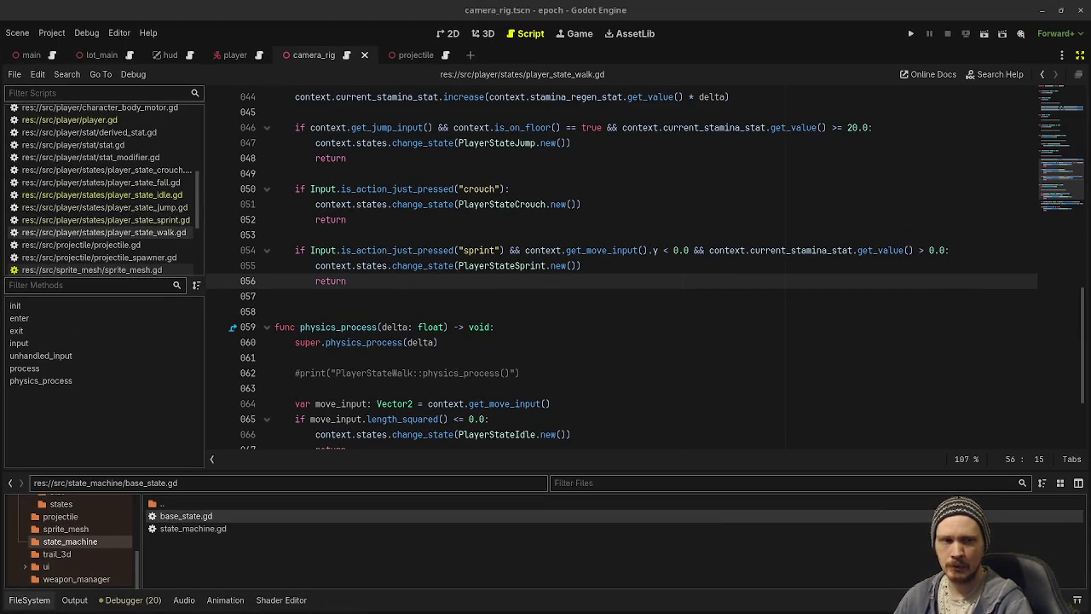
key("F5")
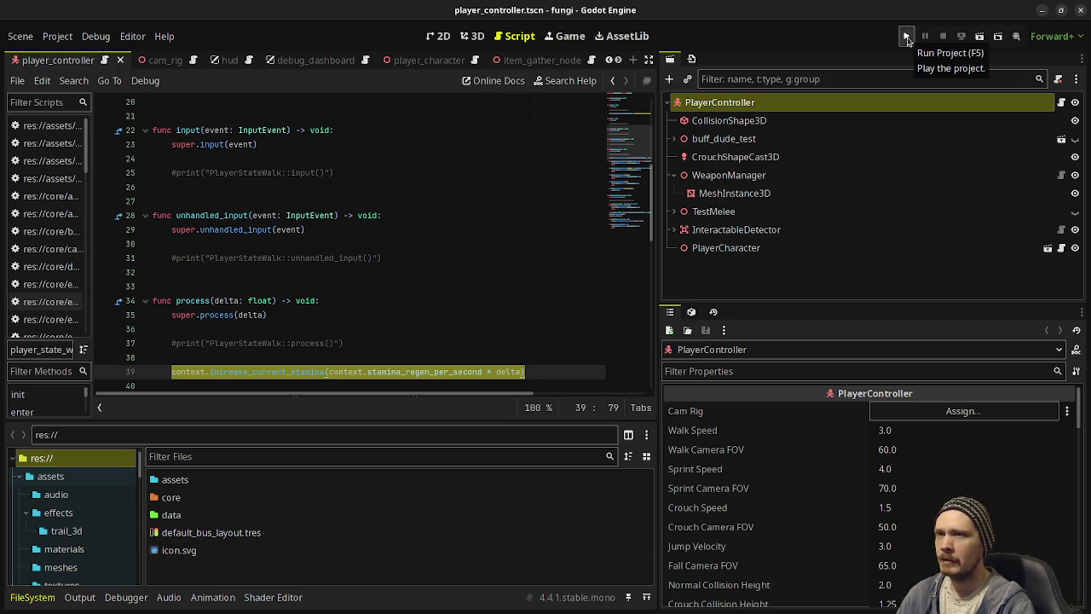
Step: Run the fungi project, open the in-game inventory and select the herb stack
left_click(907, 38)
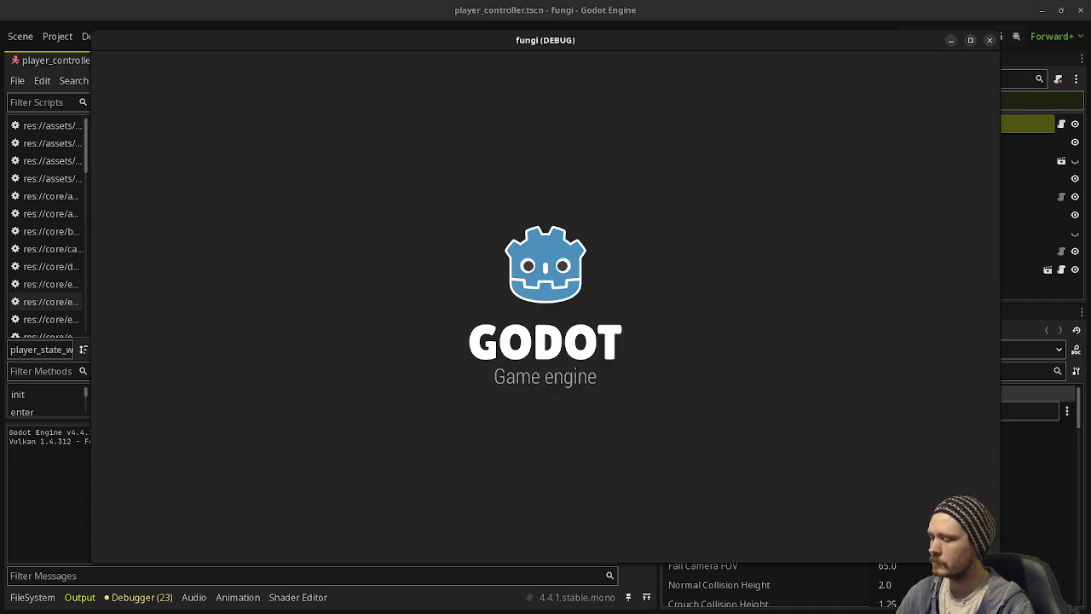
key("i")
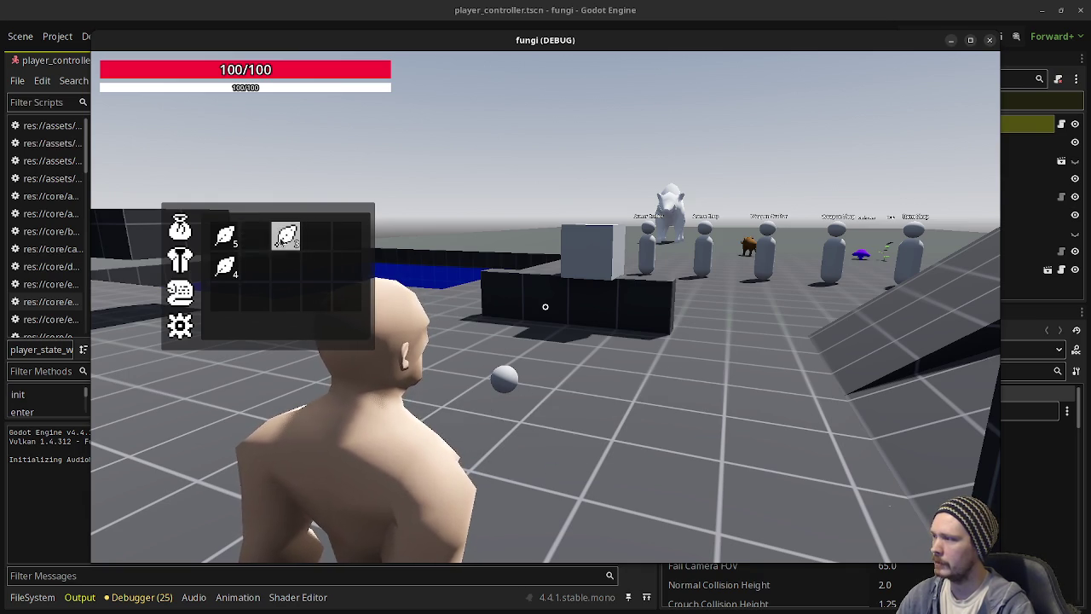
left_click(290, 247)
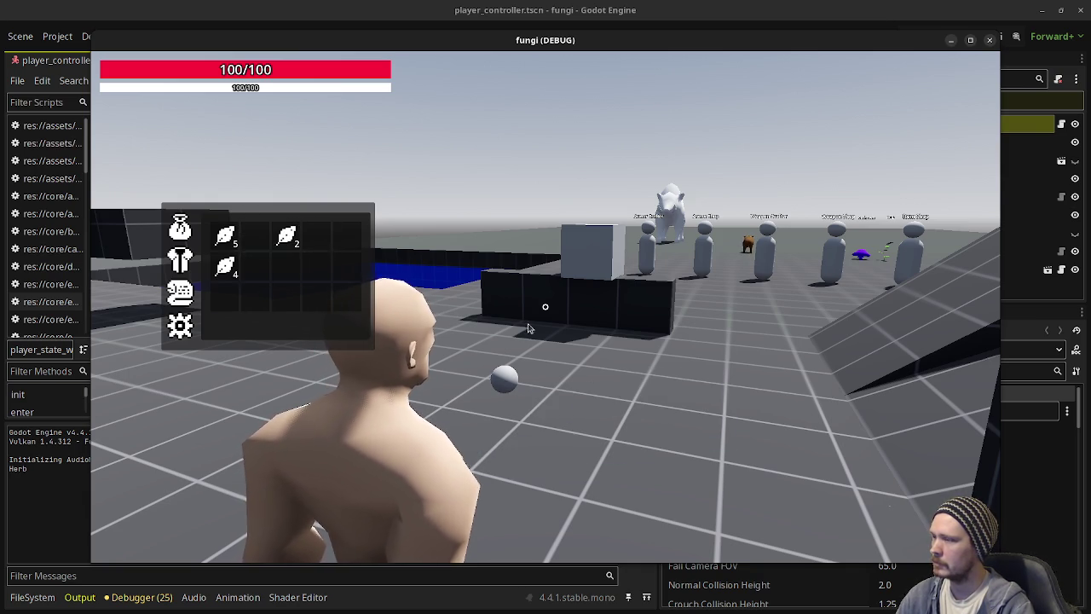
Step: Walk the character past the NPCs and Item Shop to the mushroom and herb
key("w")
key("w")
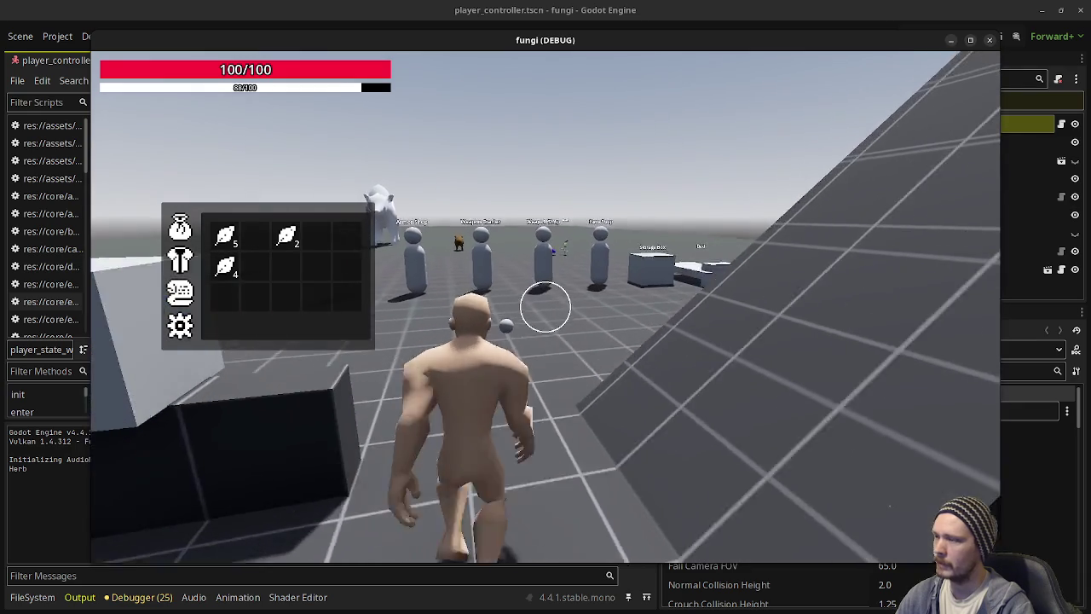
key("w")
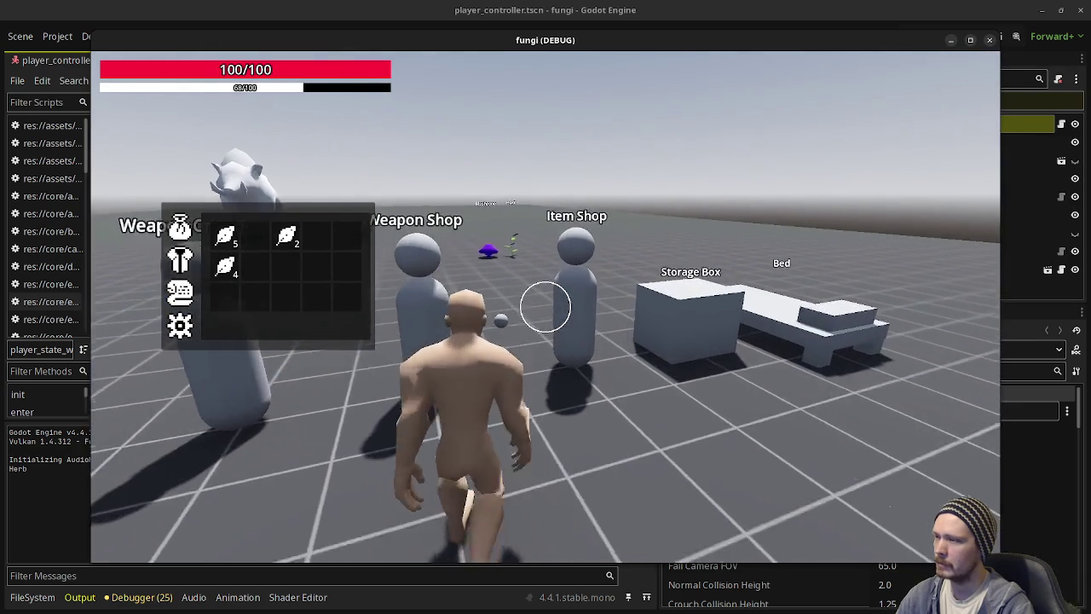
key("w")
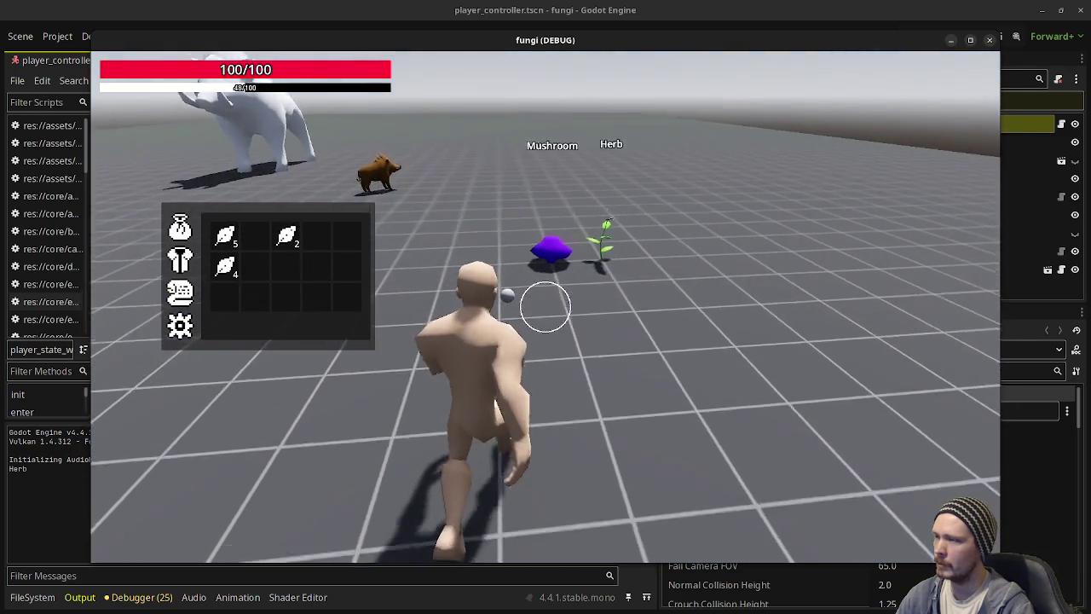
key("w")
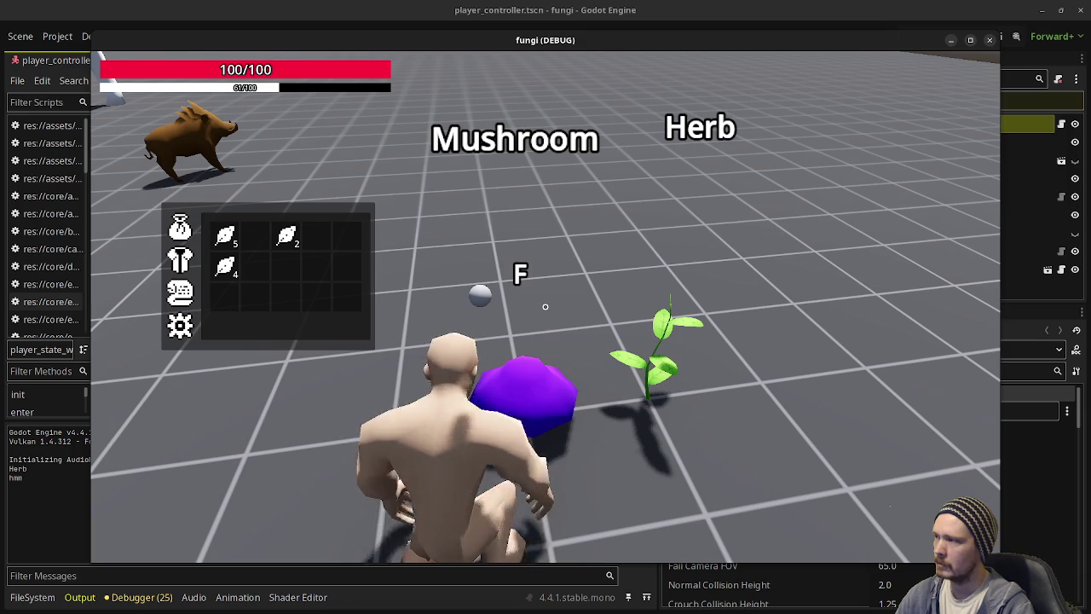
Step: Pick up two purple mushrooms and a herb plant with F
key("f")
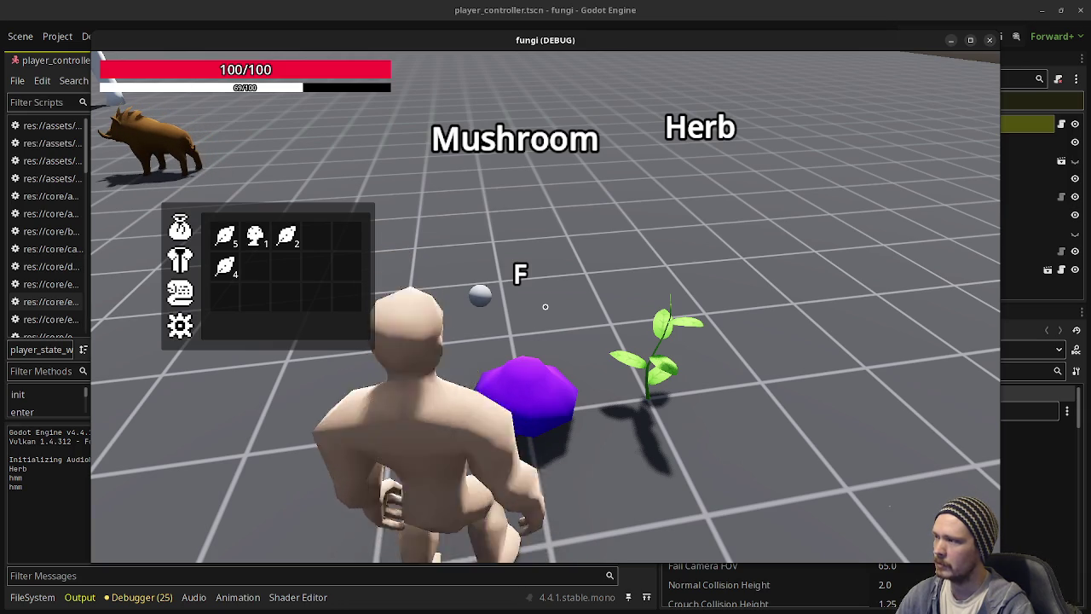
key("f")
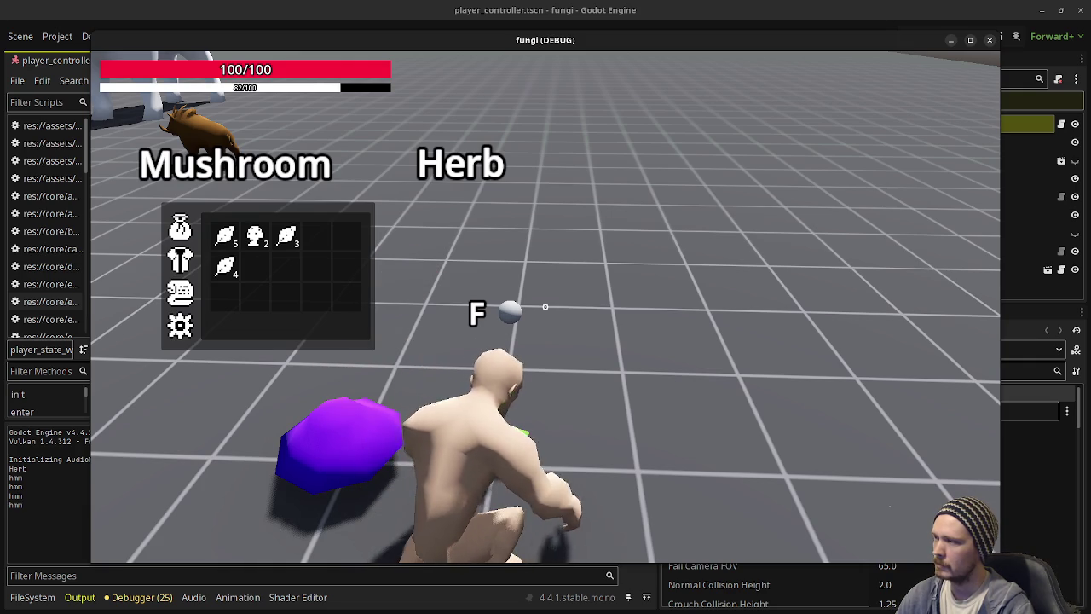
key("f")
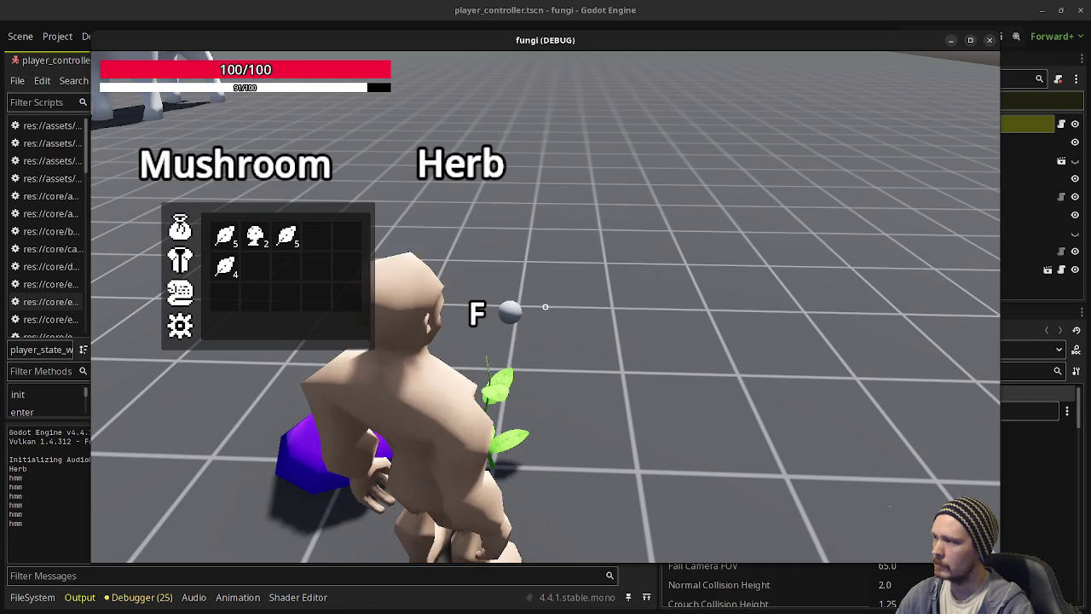
Step: Gather one more herb, then walk back past the Armor Shop and other shops toward the blue pool
key("f")
key("w")
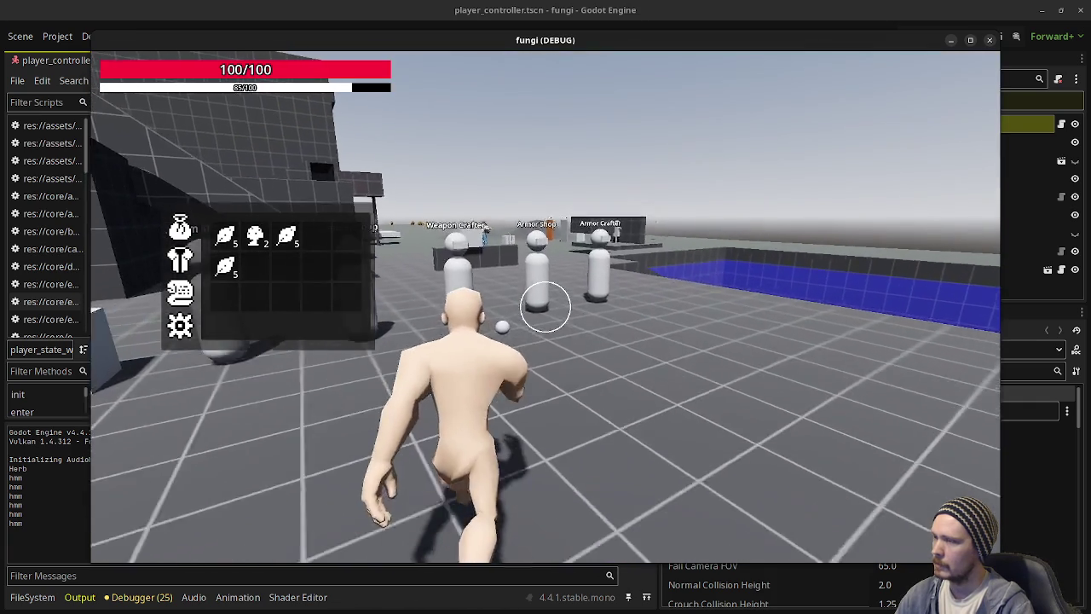
key("w")
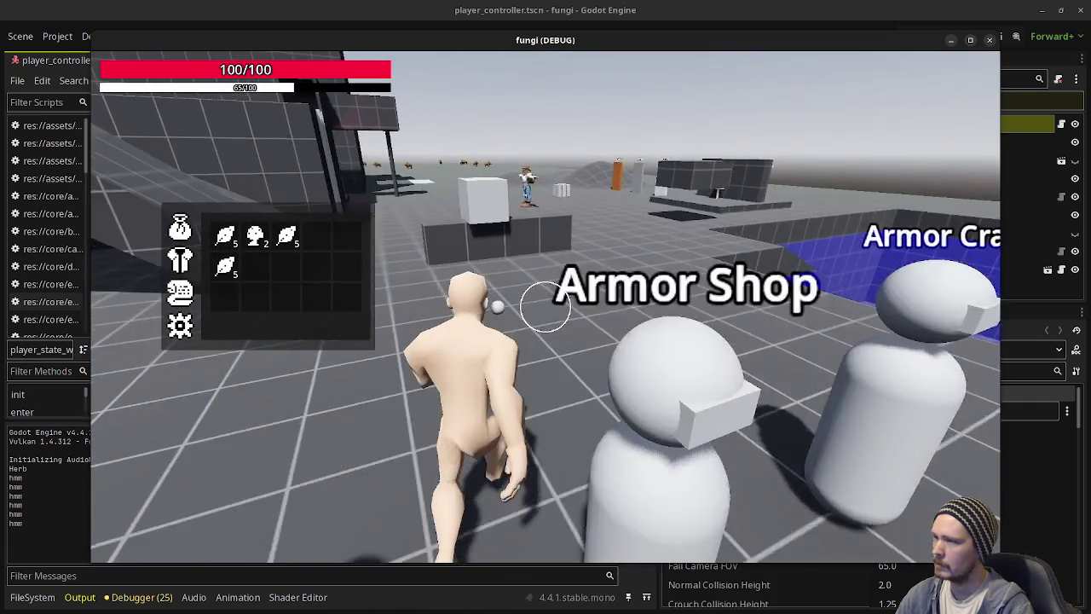
key("w")
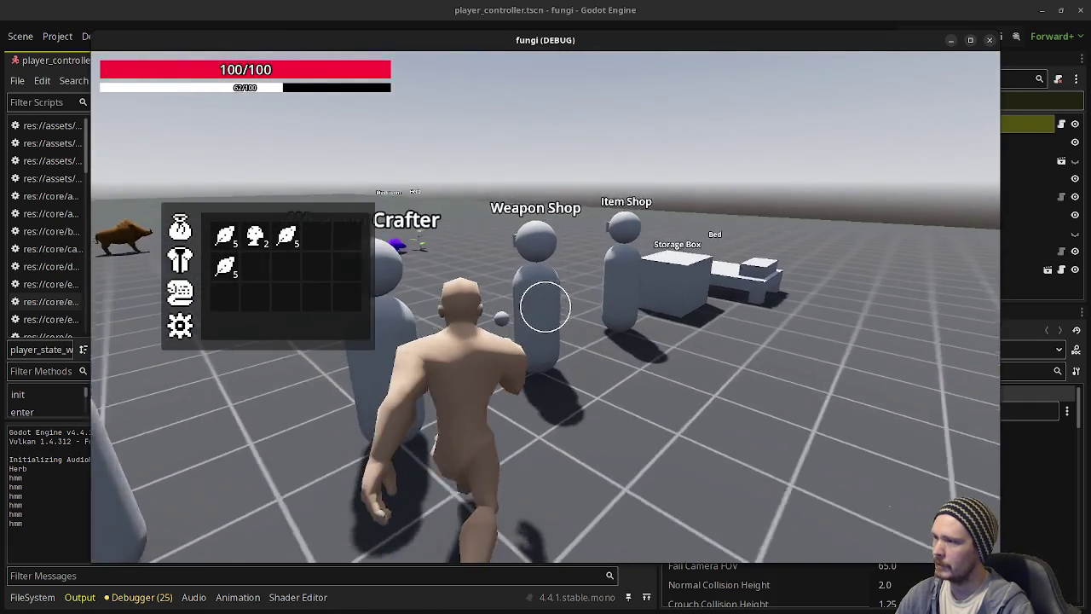
key("w")
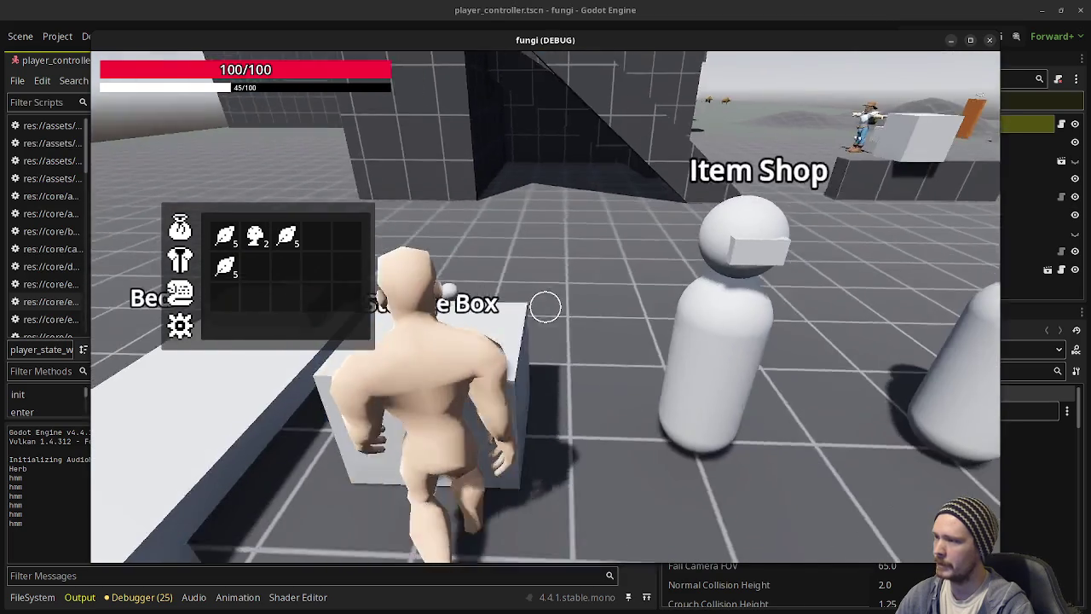
key("w")
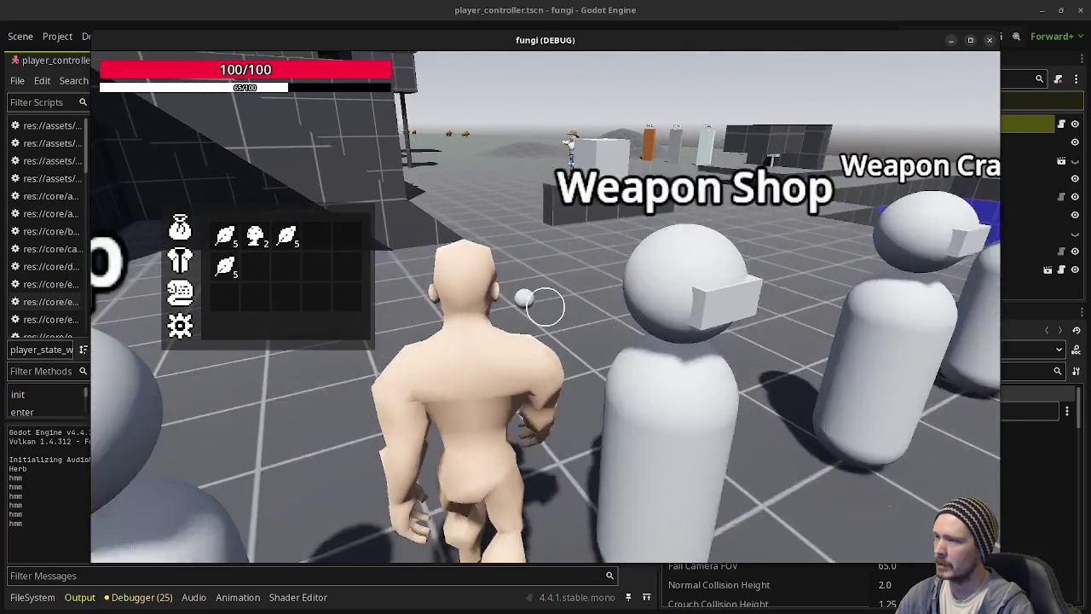
key("w")
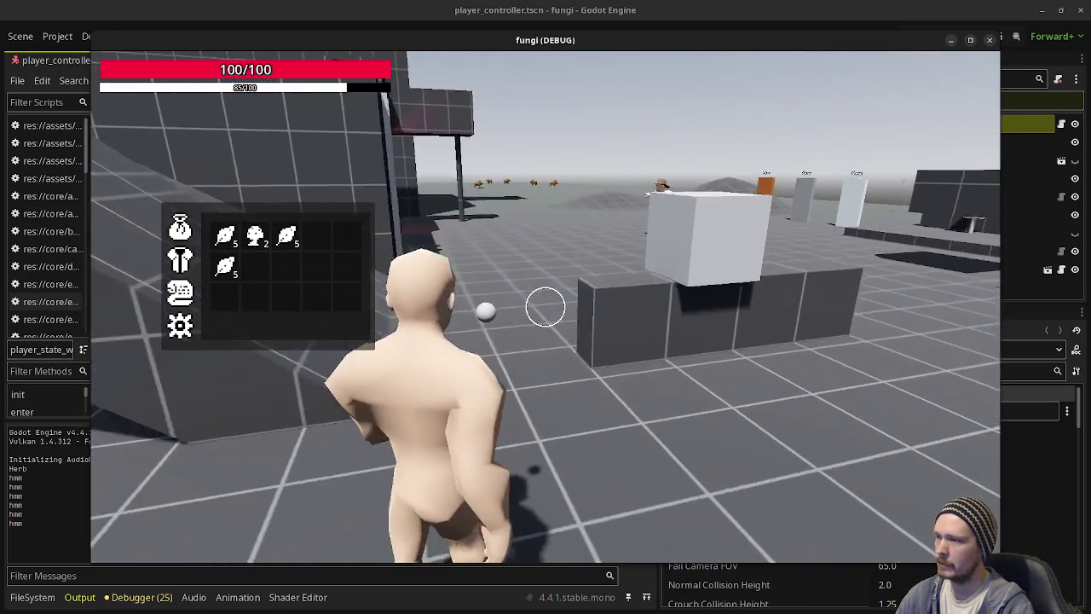
key("w")
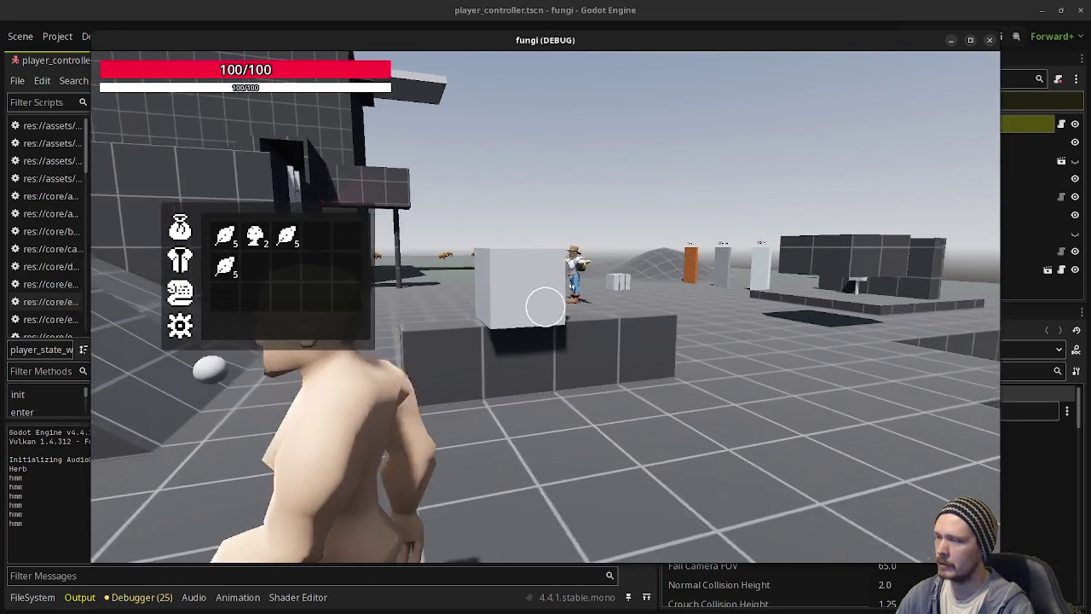
key("w")
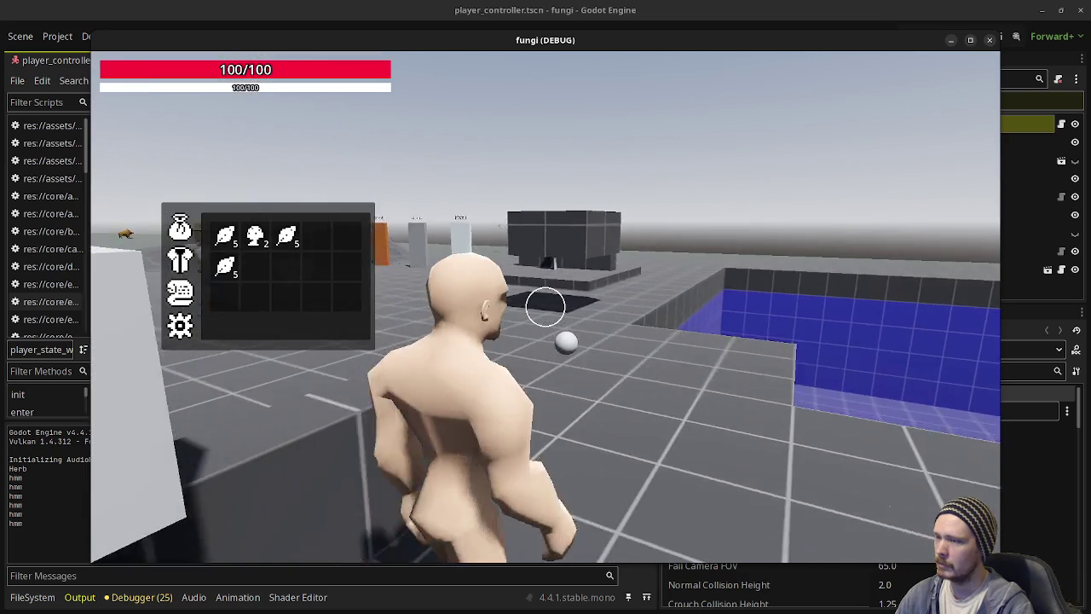
Step: Sprint past the resource signs into the white blocks, then walk back toward the dark building
key("w")
key("shift")
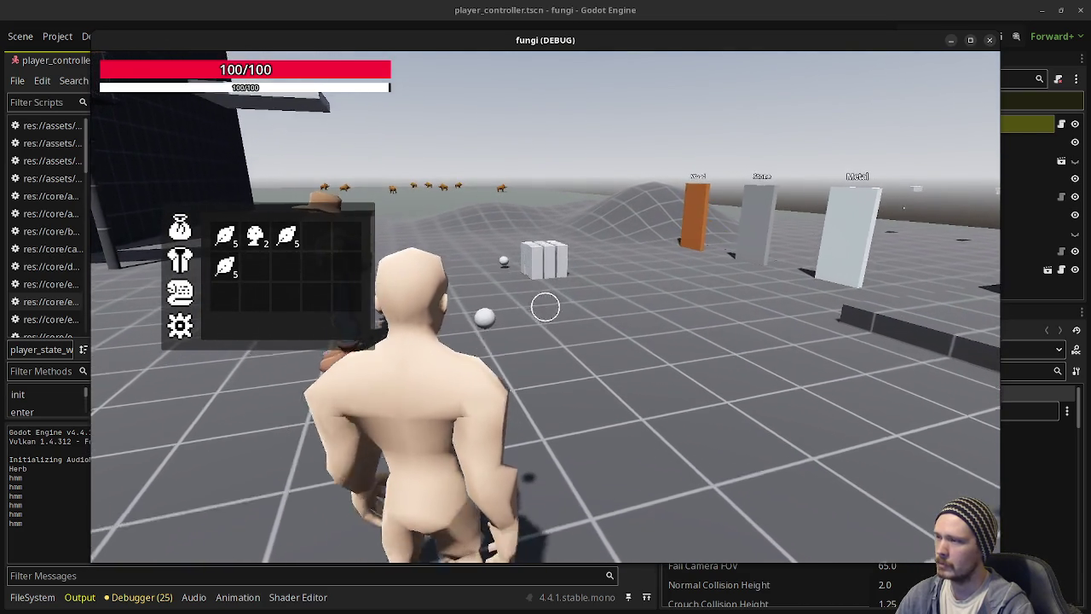
key("shift+w")
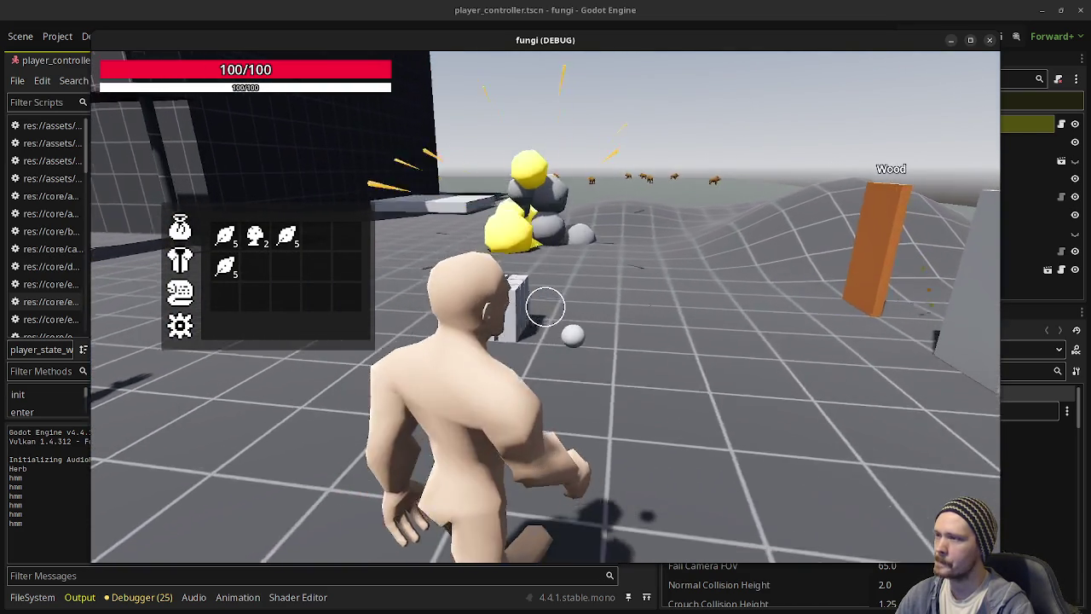
key("shift+w")
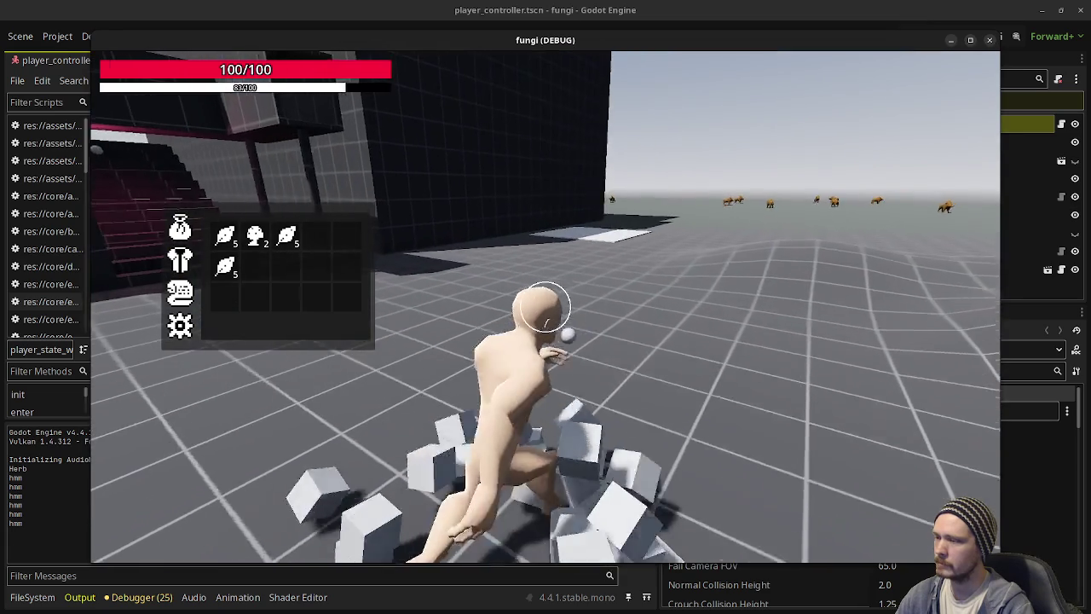
key("w")
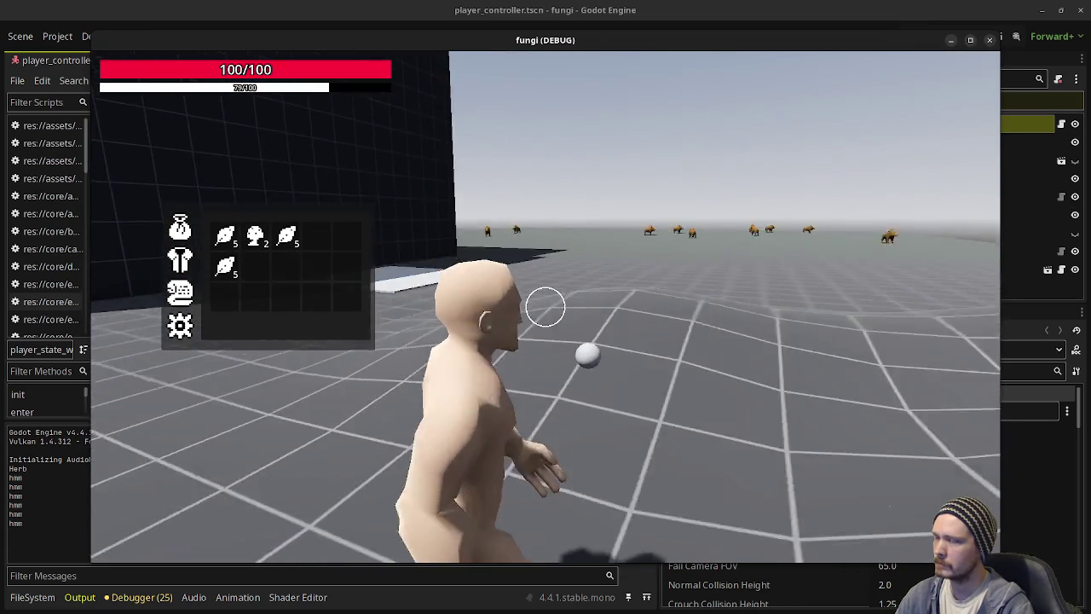
key("w")
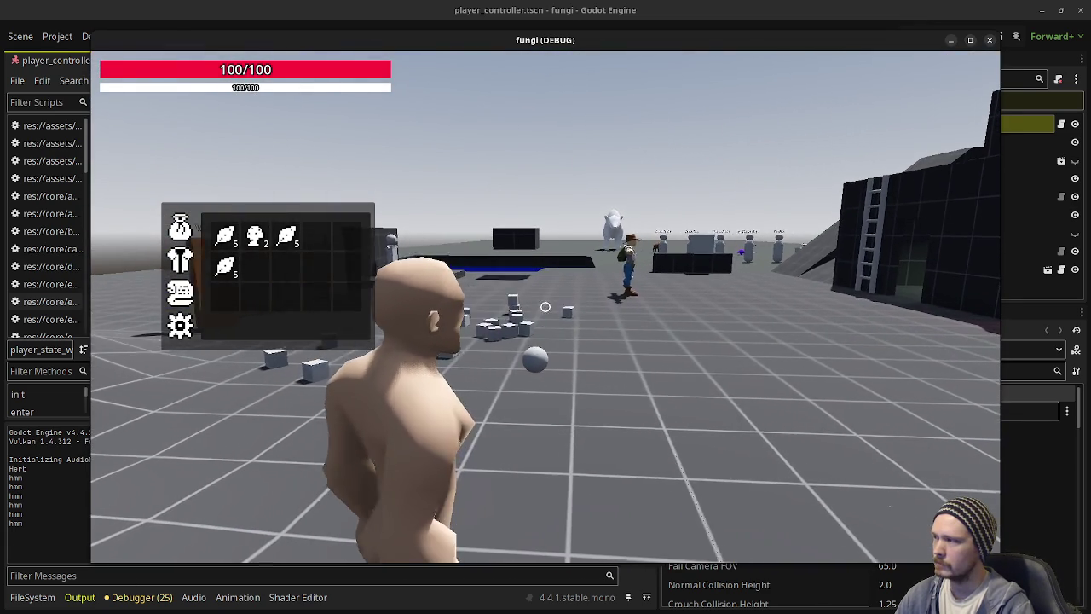
Step: Collapse and reopen the inventory item grid, then stop the game with F8
left_click(184, 260)
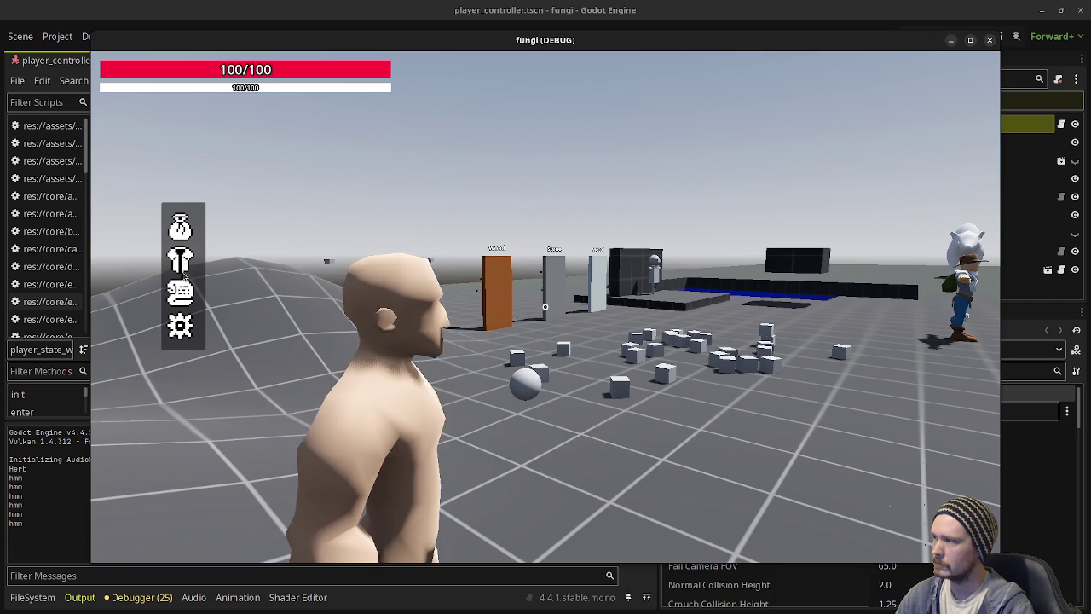
left_click(184, 235)
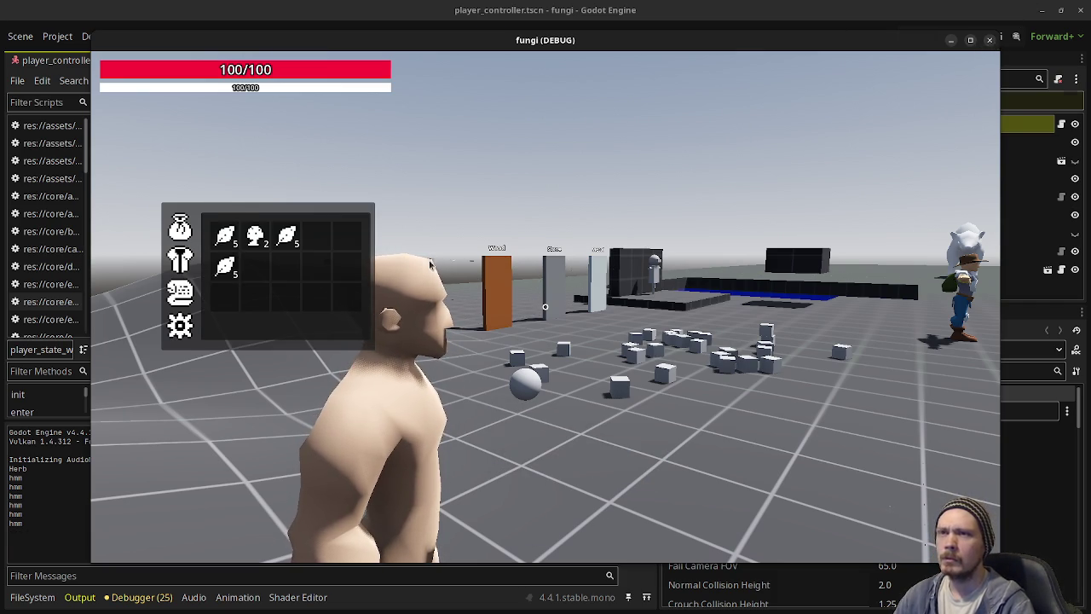
key("F8")
Step: Open res://core/item/item_type.gd from the enlarged FileSystem dock
left_click(43, 599)
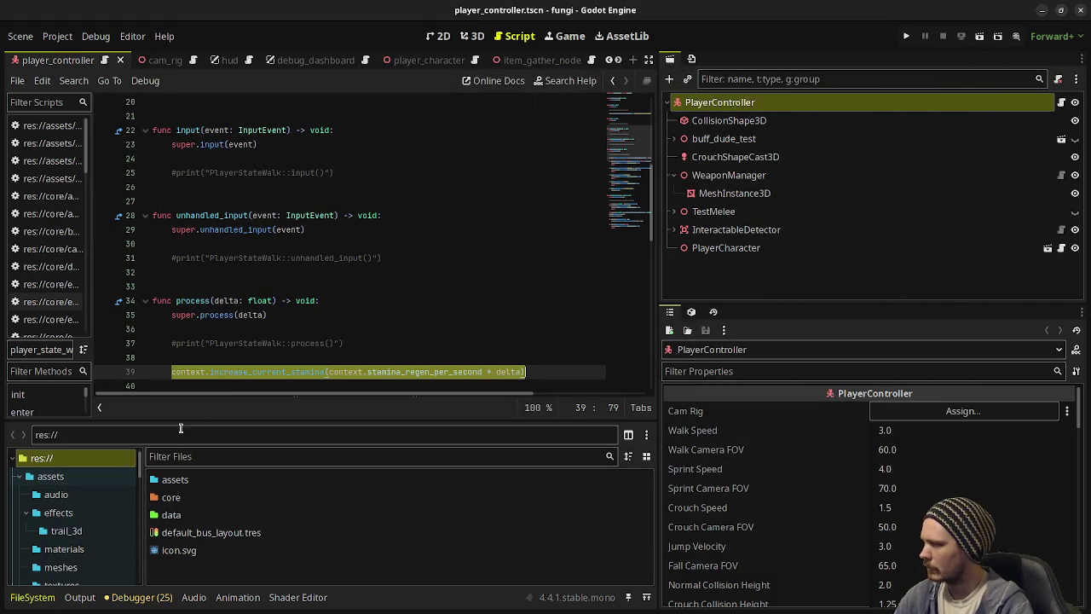
left_click_drag(197, 419, 198, 303)
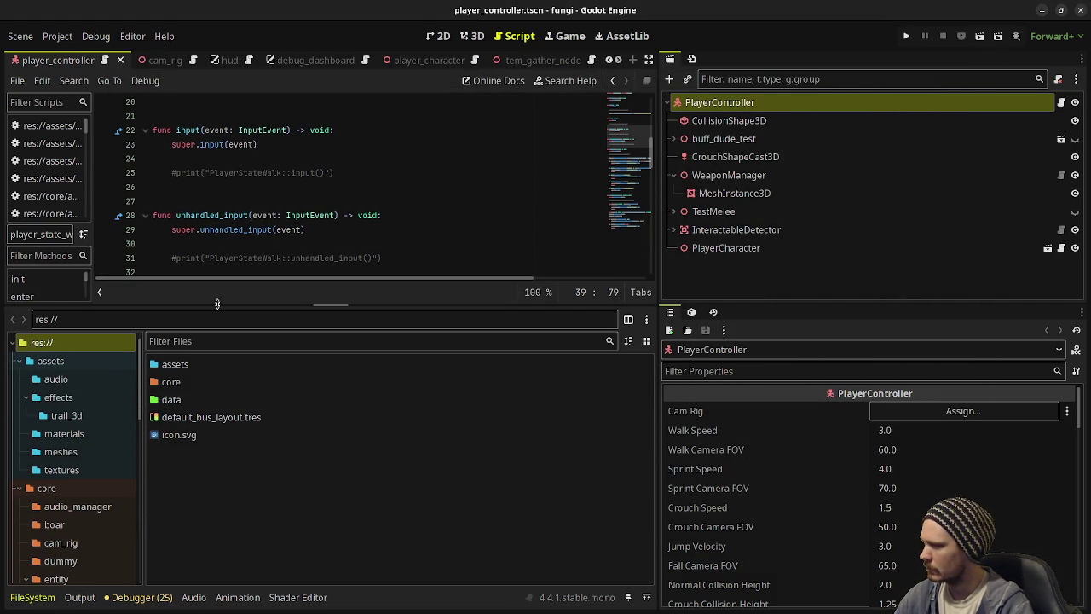
double_click(187, 389)
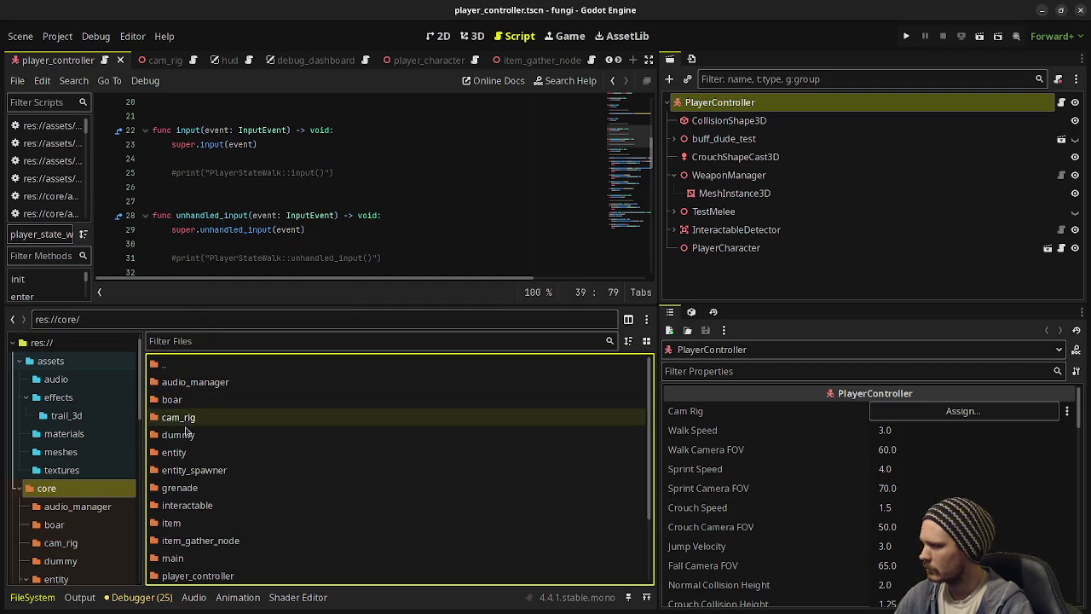
scroll(175, 452, "down", 2)
double_click(171, 468)
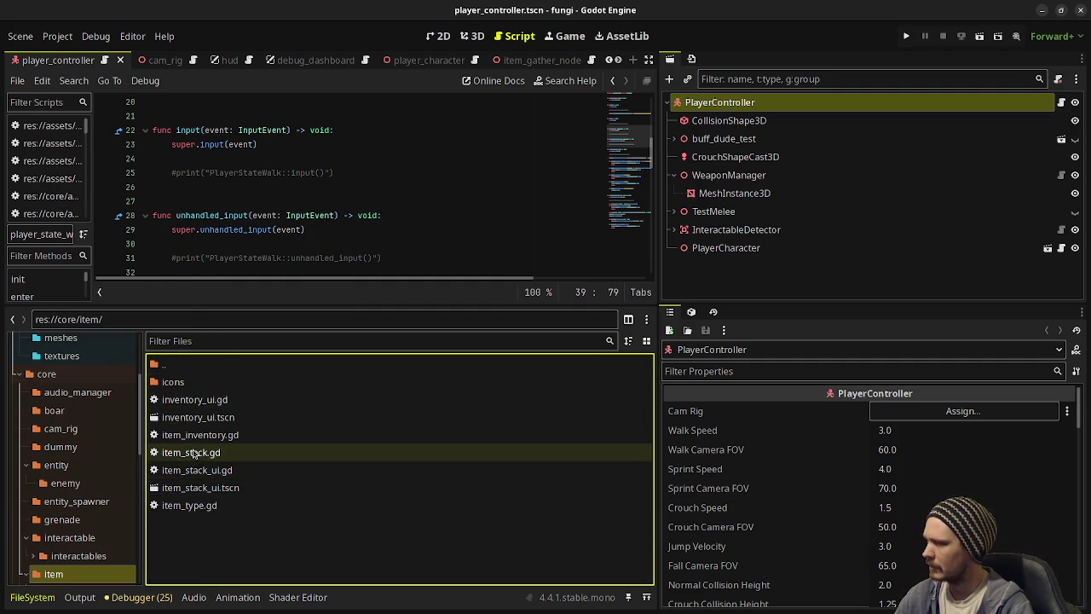
double_click(193, 506)
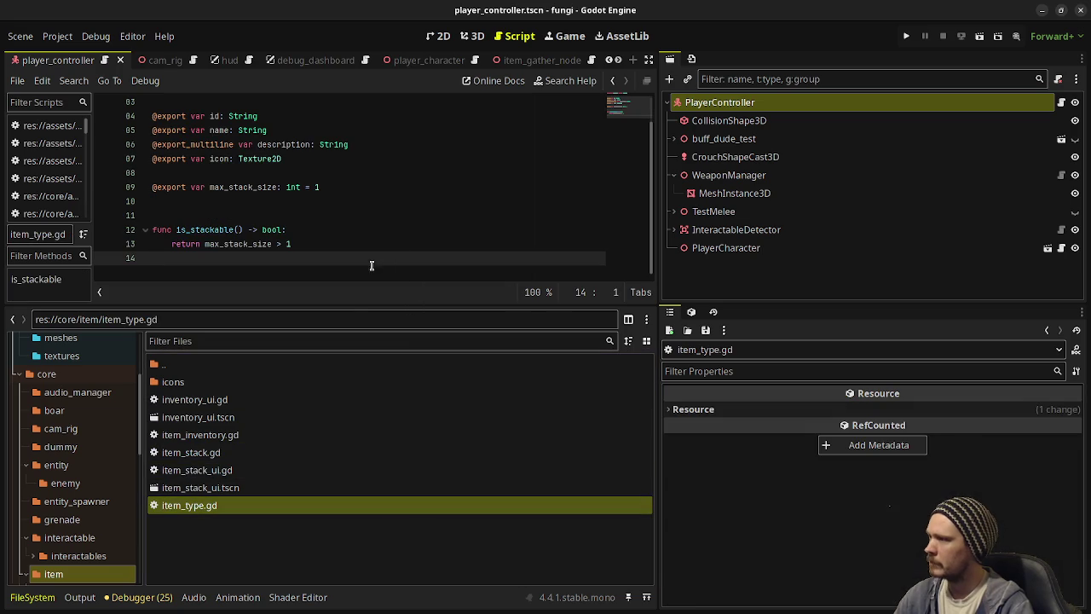
Step: Highlight every use of max_stack_size in the enlarged code editor
left_click_drag(346, 304, 362, 394)
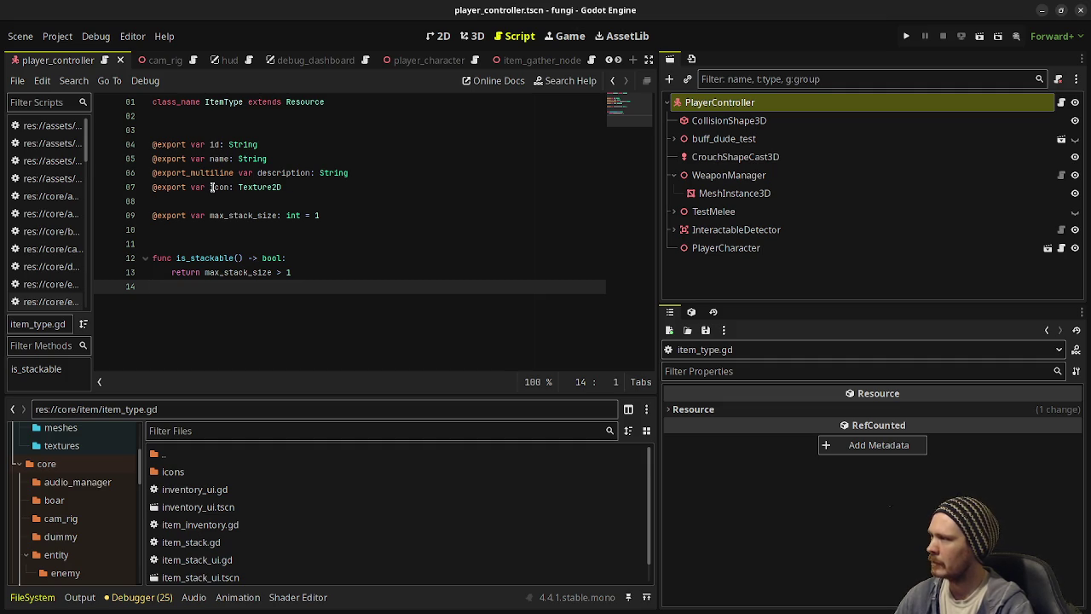
double_click(256, 218)
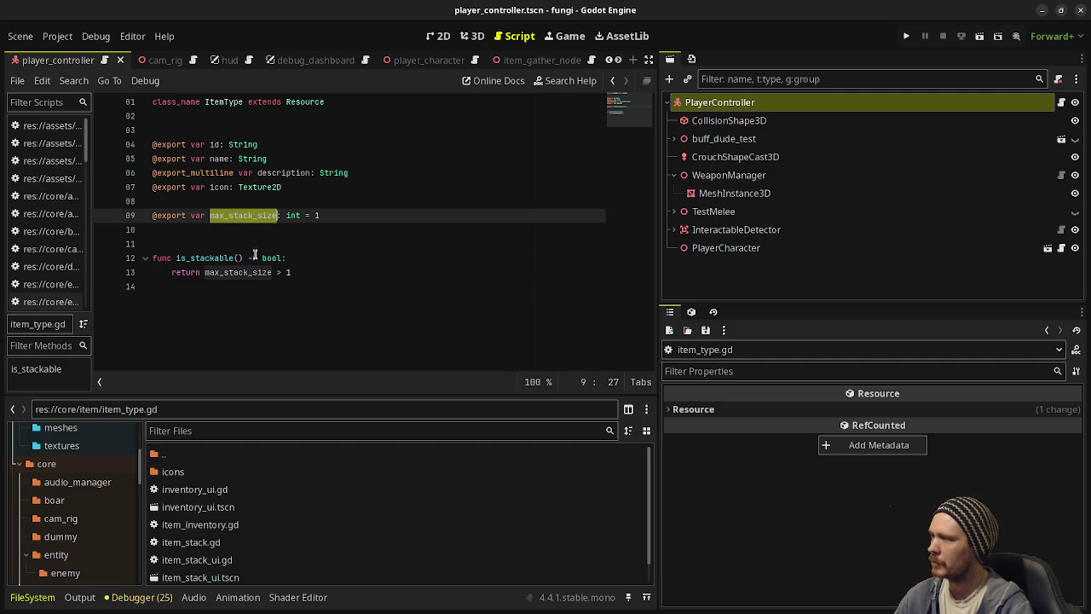
scroll(243, 554, "down", 1)
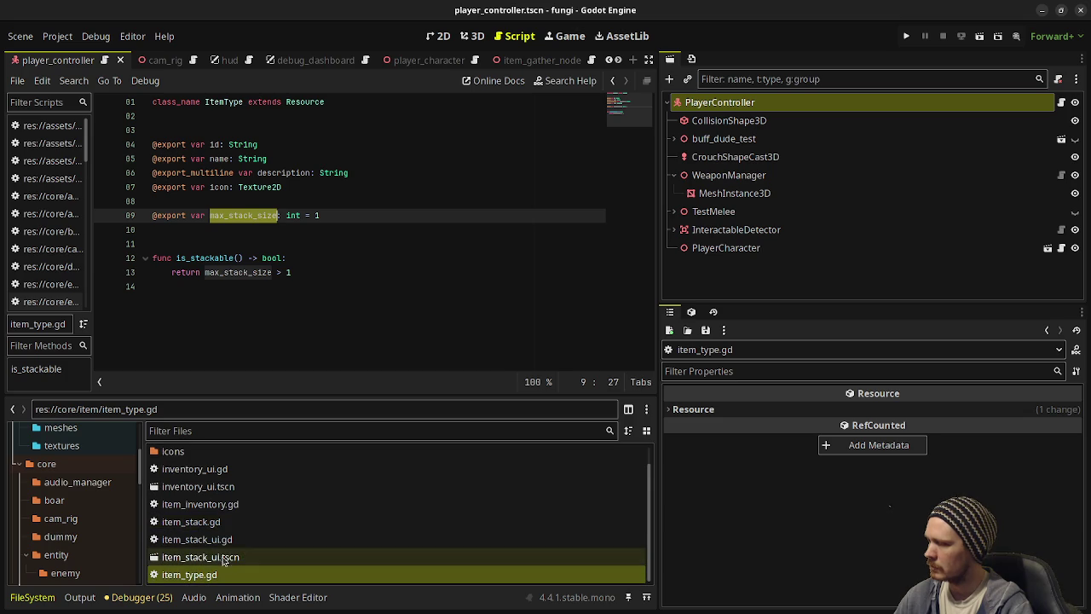
double_click(205, 522)
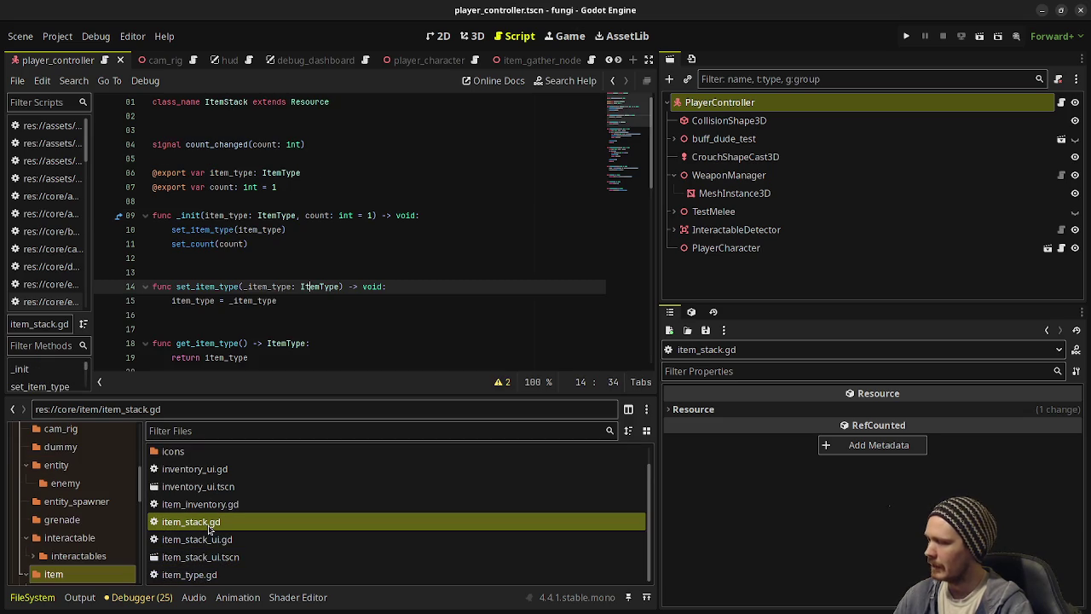
left_click_drag(306, 393, 314, 467)
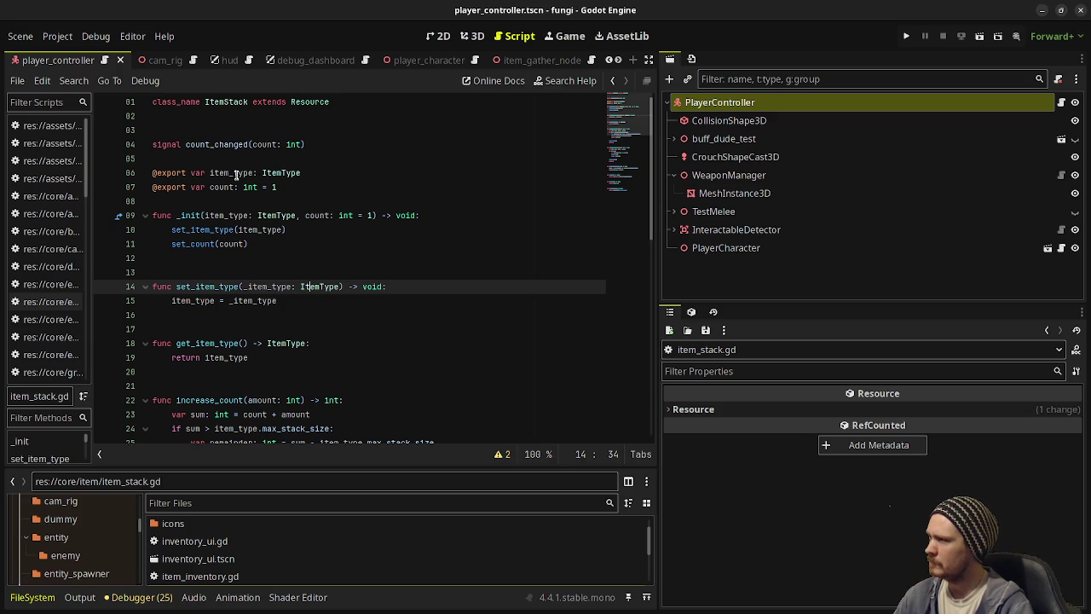
scroll(223, 307, "down", 3)
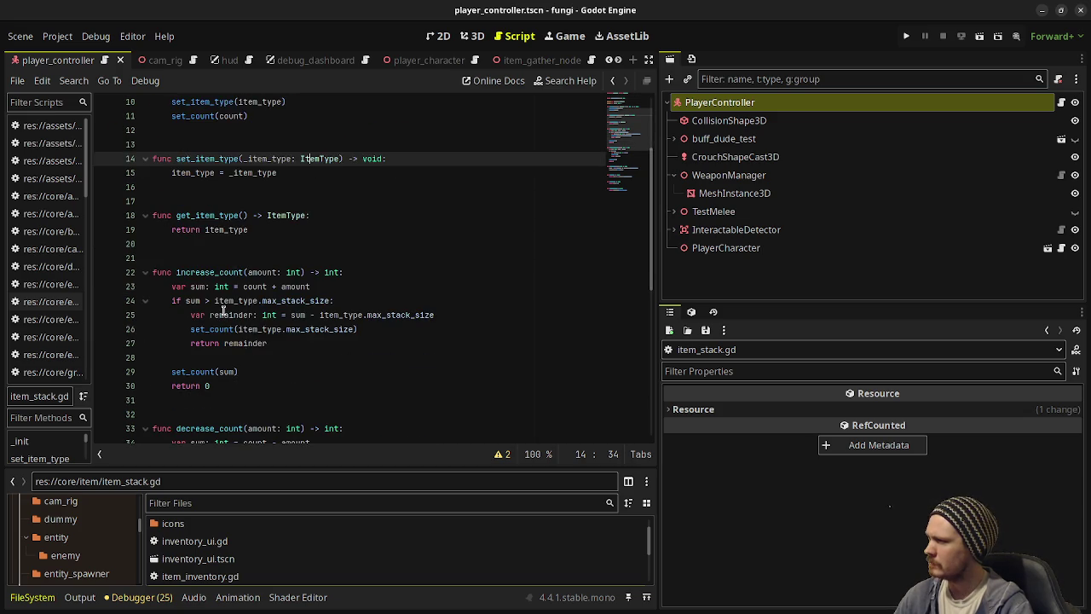
scroll(222, 311, "down", 9)
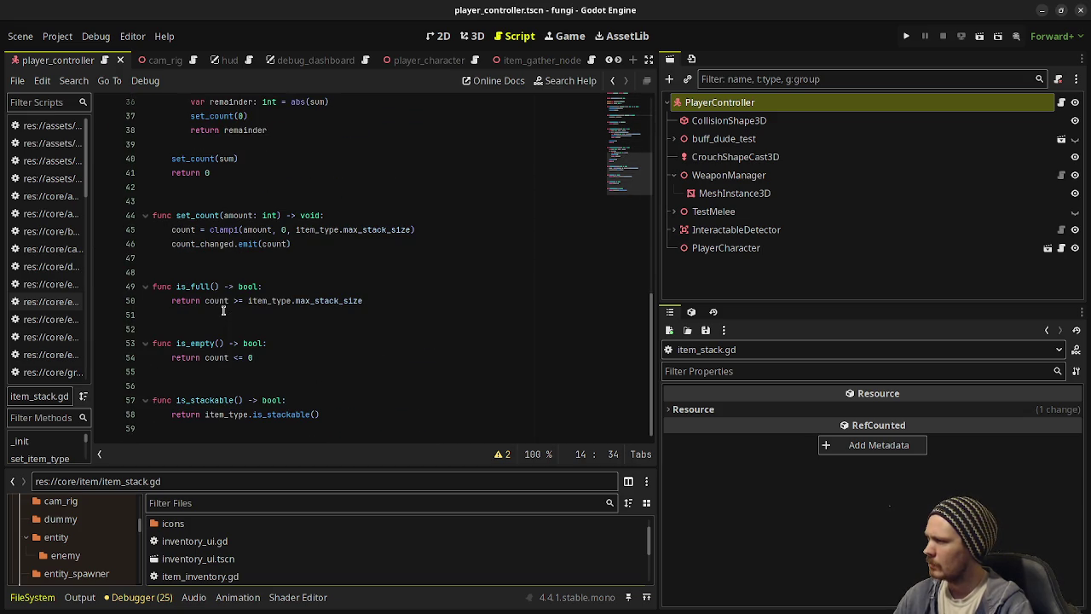
left_click_drag(331, 467, 331, 326)
double_click(203, 456)
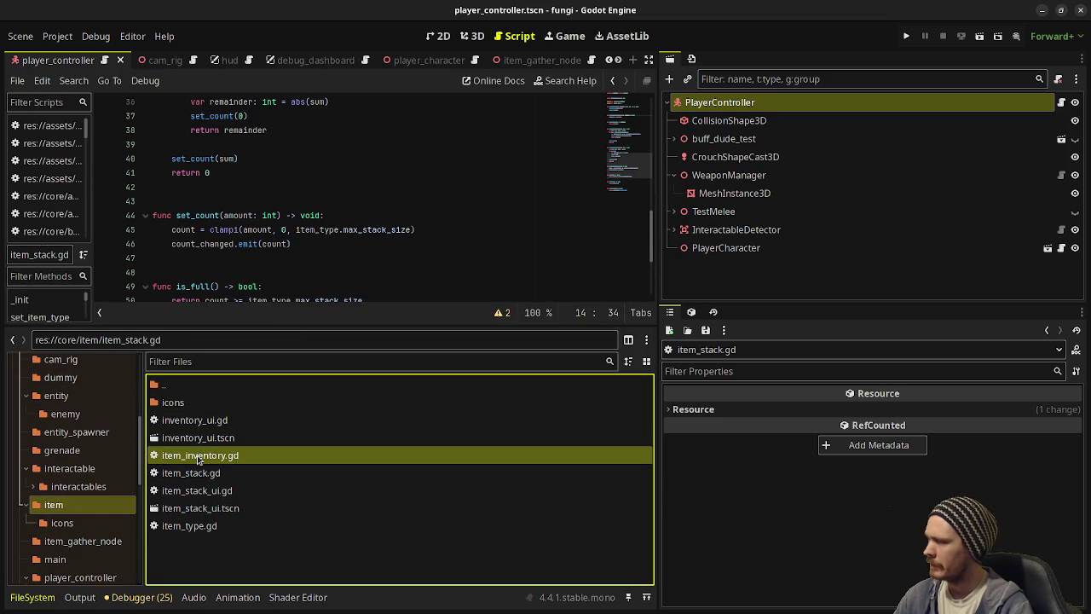
left_click_drag(380, 324, 380, 467)
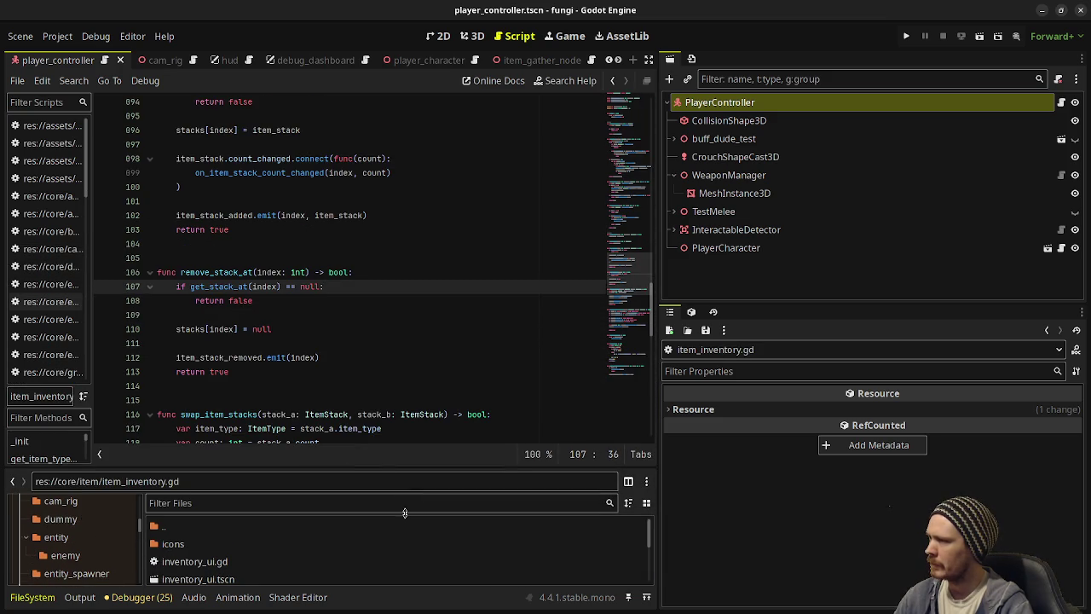
scroll(388, 385, "up", 5)
scroll(387, 385, "up", 19)
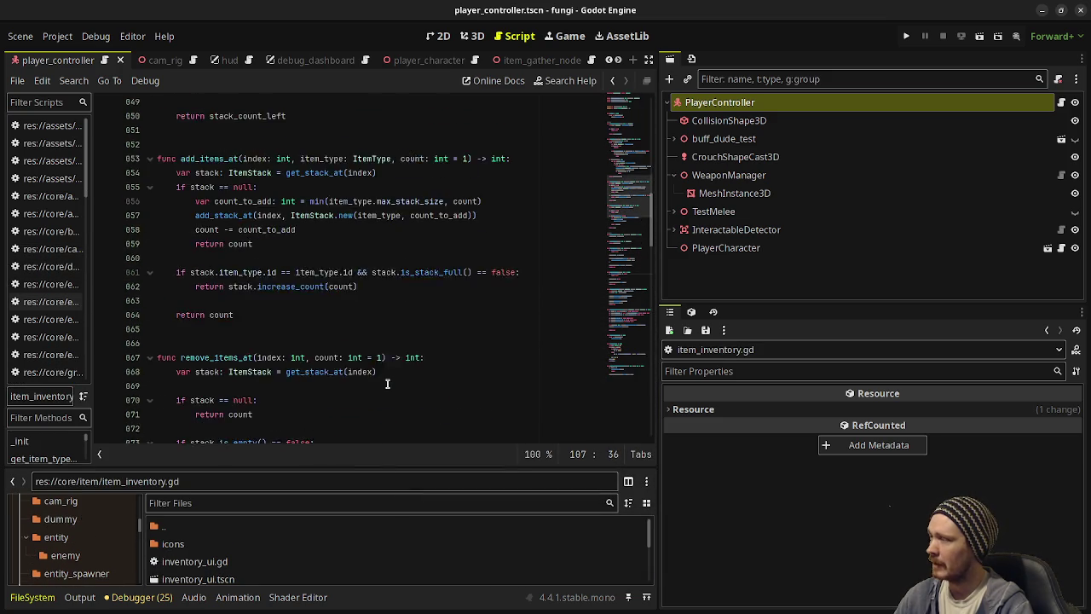
scroll(388, 383, "up", 7)
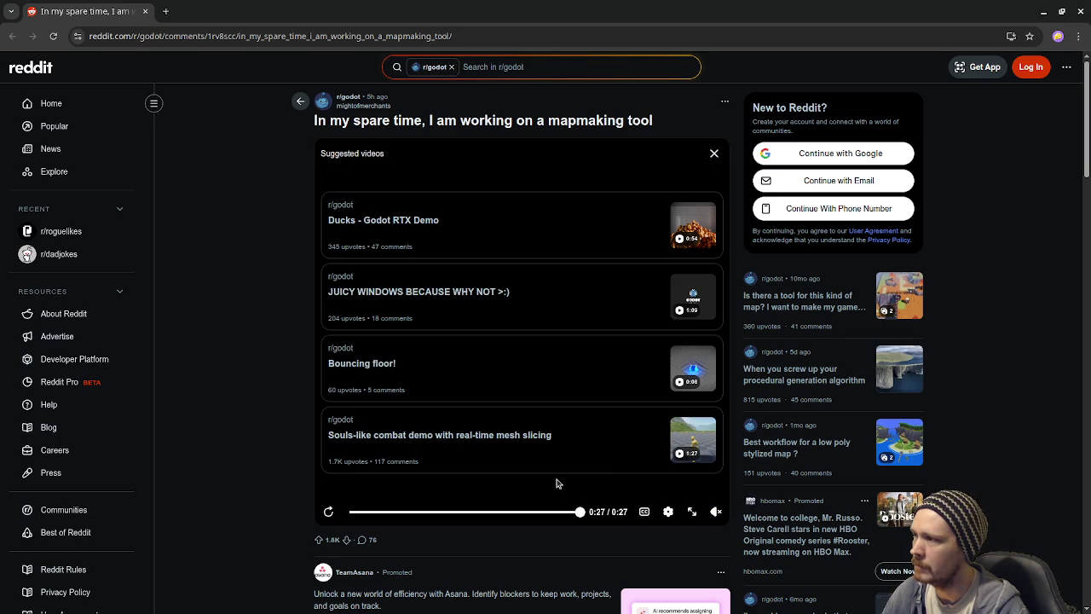
Step: Replay the mapmaking tool video, then close the Reddit tab to reveal the Bluesky profile
left_click(329, 512)
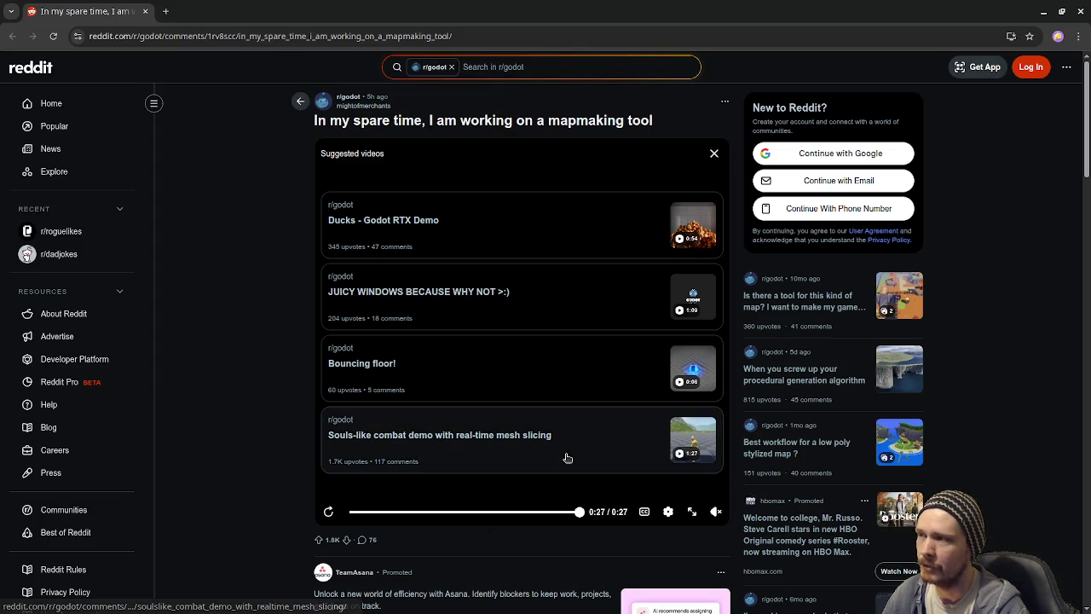
left_click(145, 11)
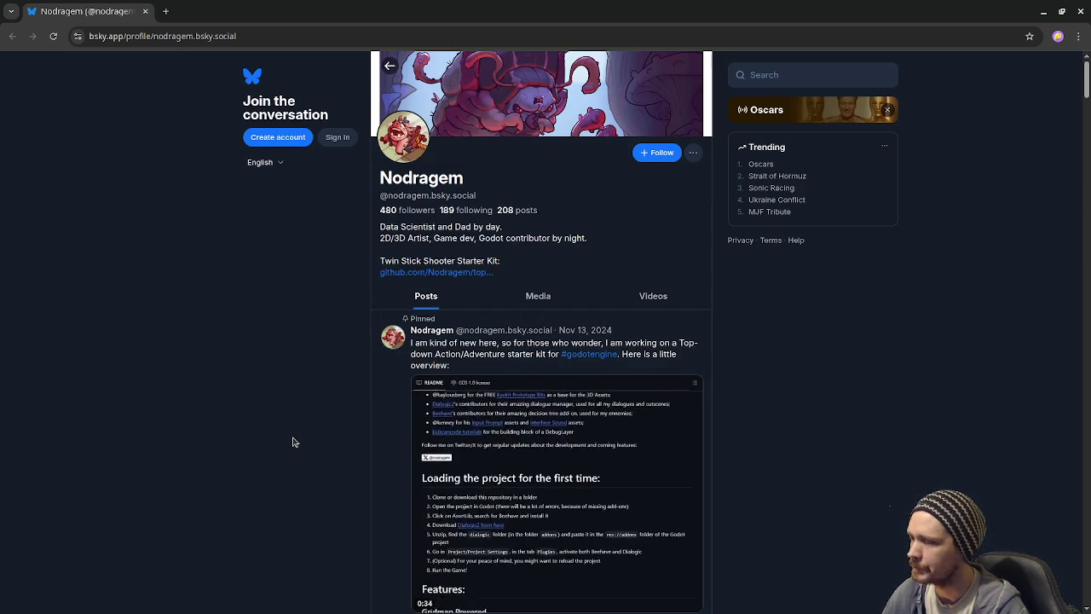
scroll(292, 441, "down", 1)
scroll(292, 442, "down", 3)
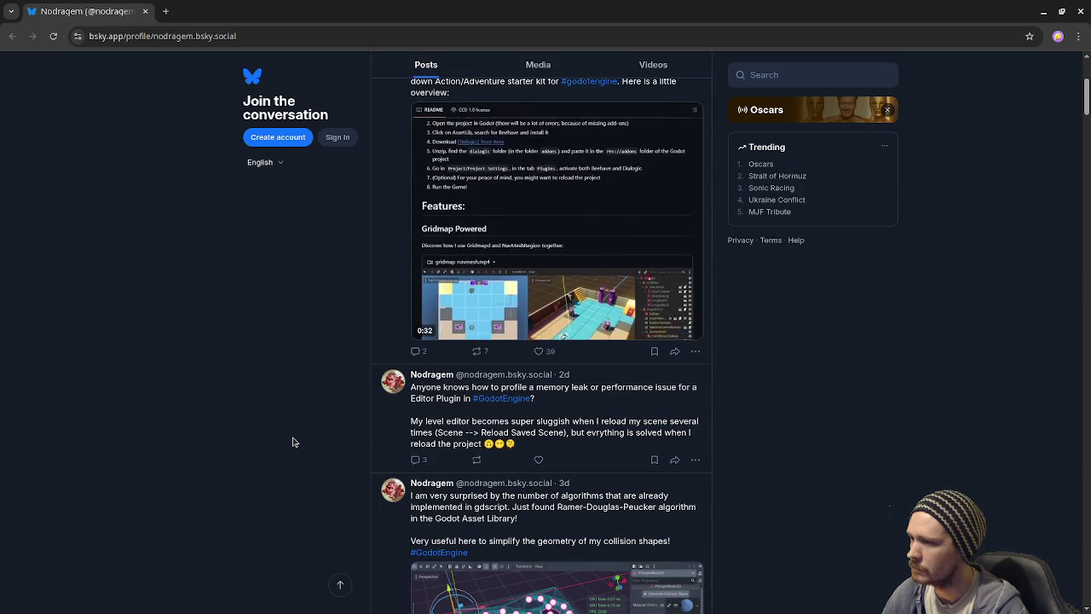
scroll(292, 442, "up", 2)
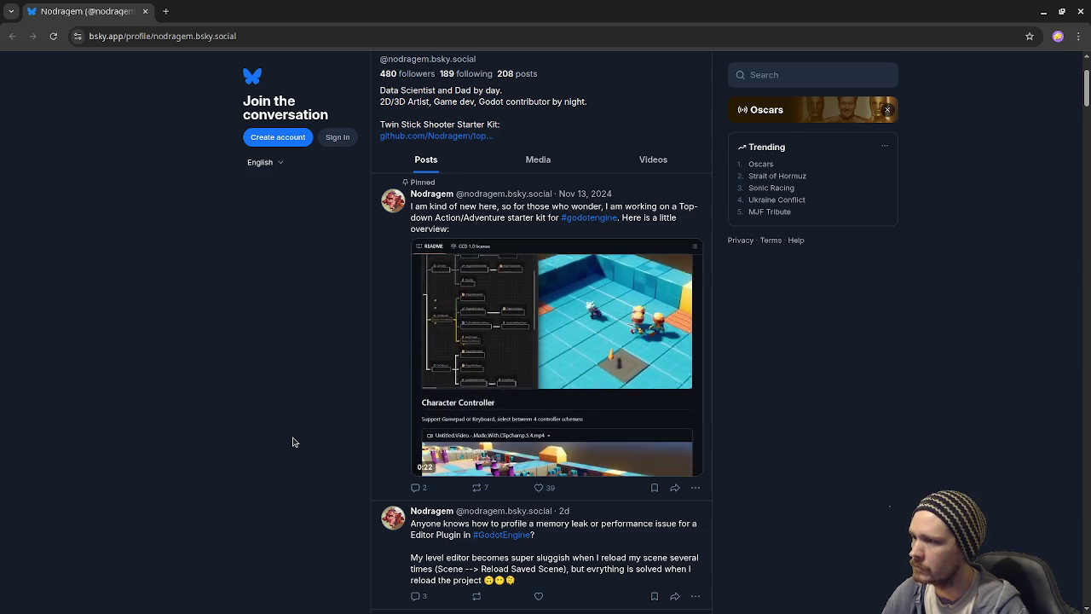
scroll(292, 441, "down", 4)
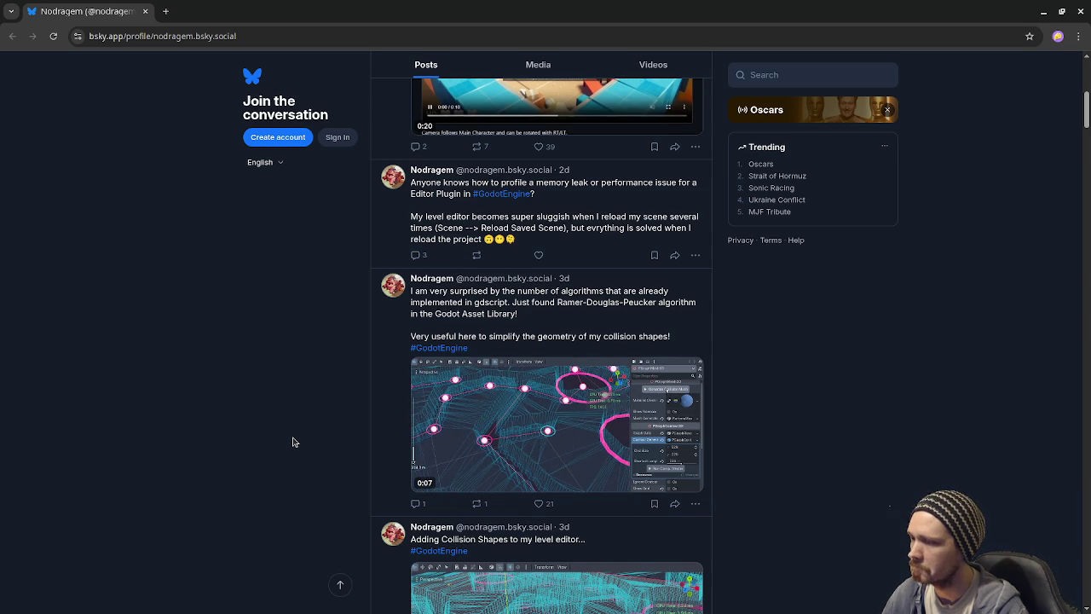
scroll(292, 441, "down", 3)
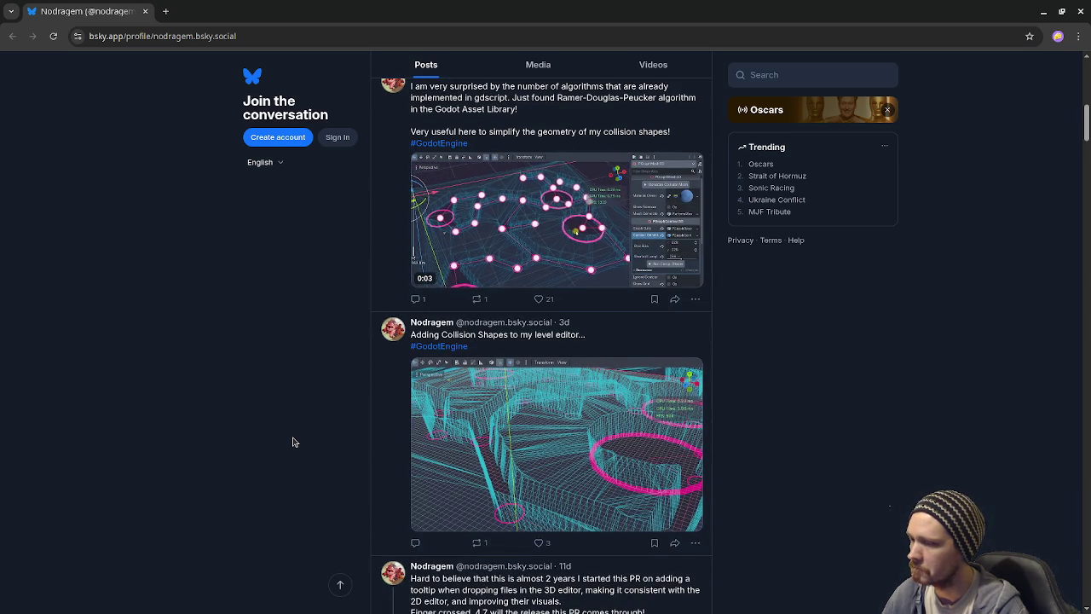
scroll(293, 441, "down", 1)
scroll(293, 441, "down", 6)
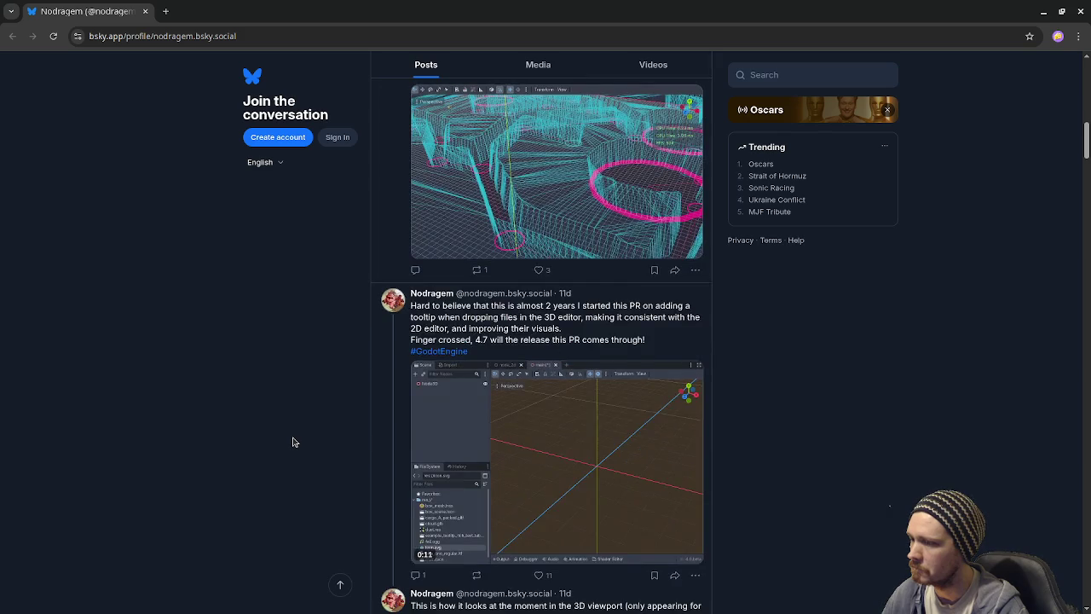
scroll(292, 442, "down", 5)
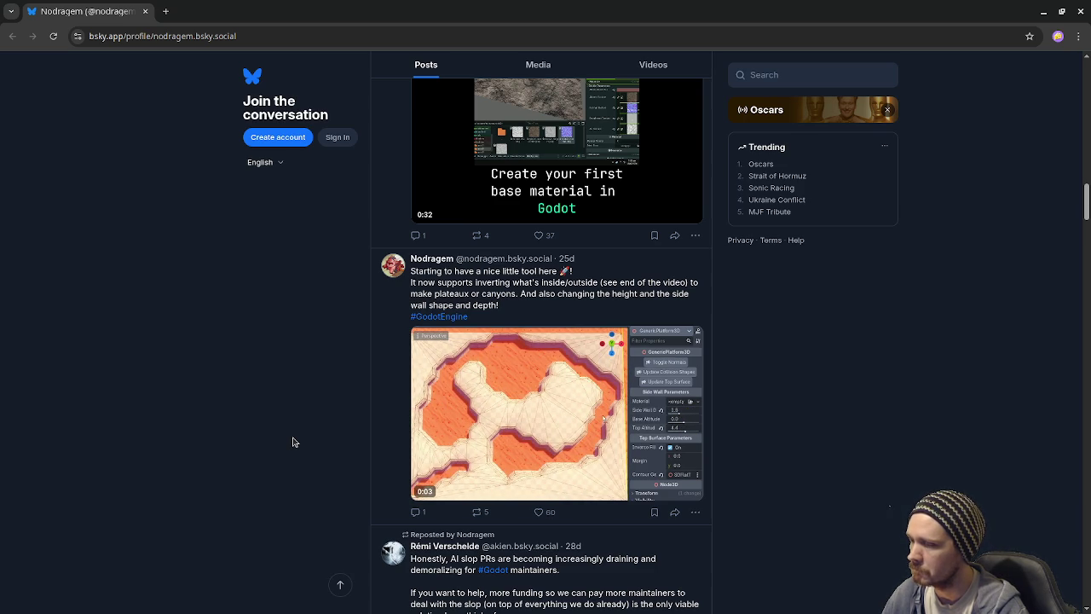
scroll(293, 441, "down", 7)
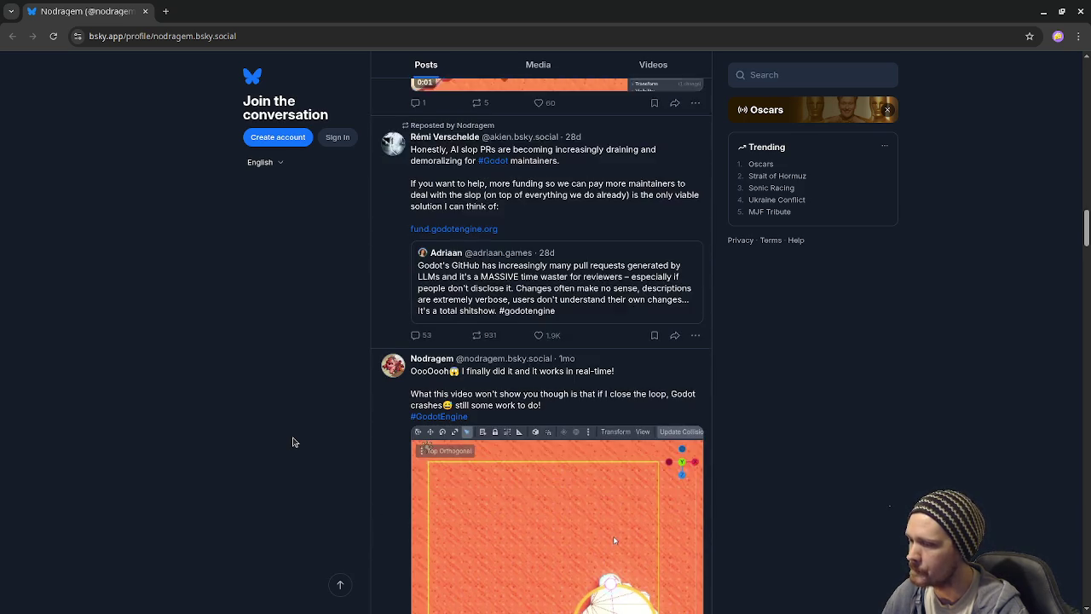
scroll(292, 442, "down", 1)
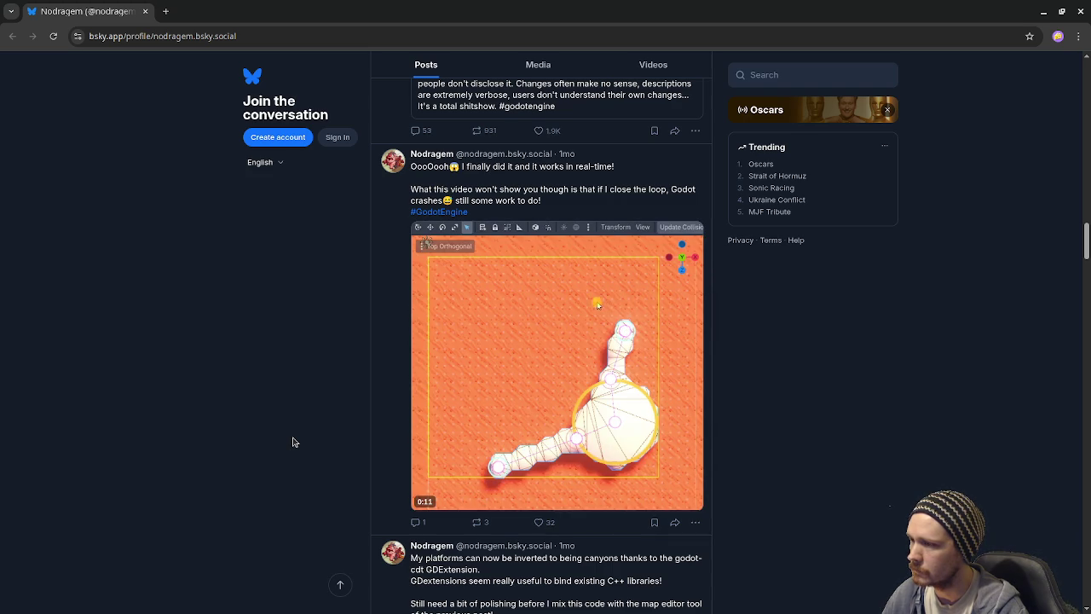
Step: Scroll the Bluesky feed down to the six-month-old node-graph diagram and level-map posts
scroll(298, 456, "down", 4)
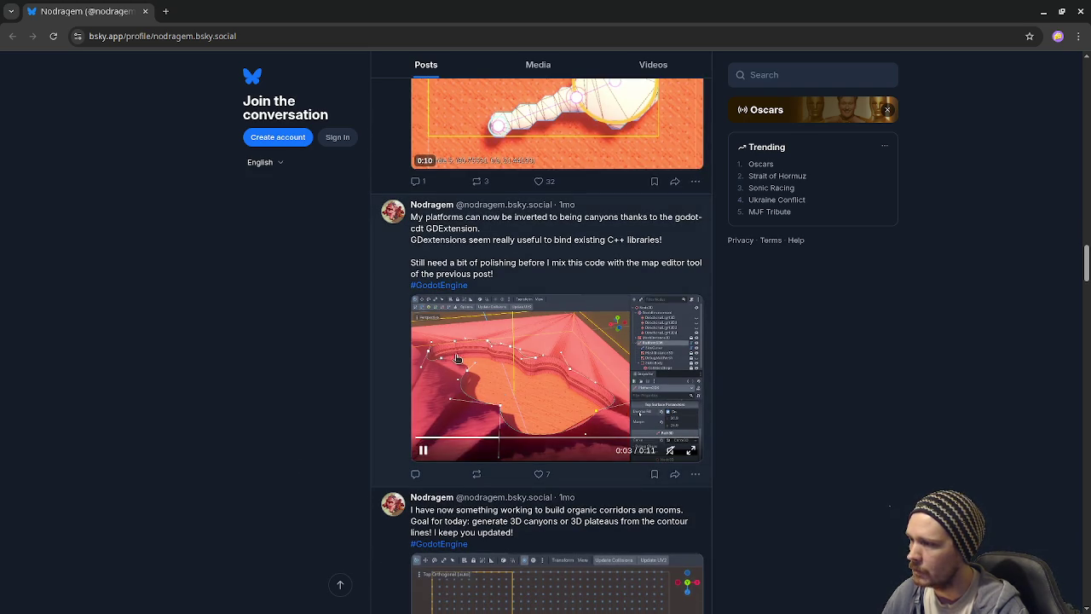
scroll(286, 443, "down", 5)
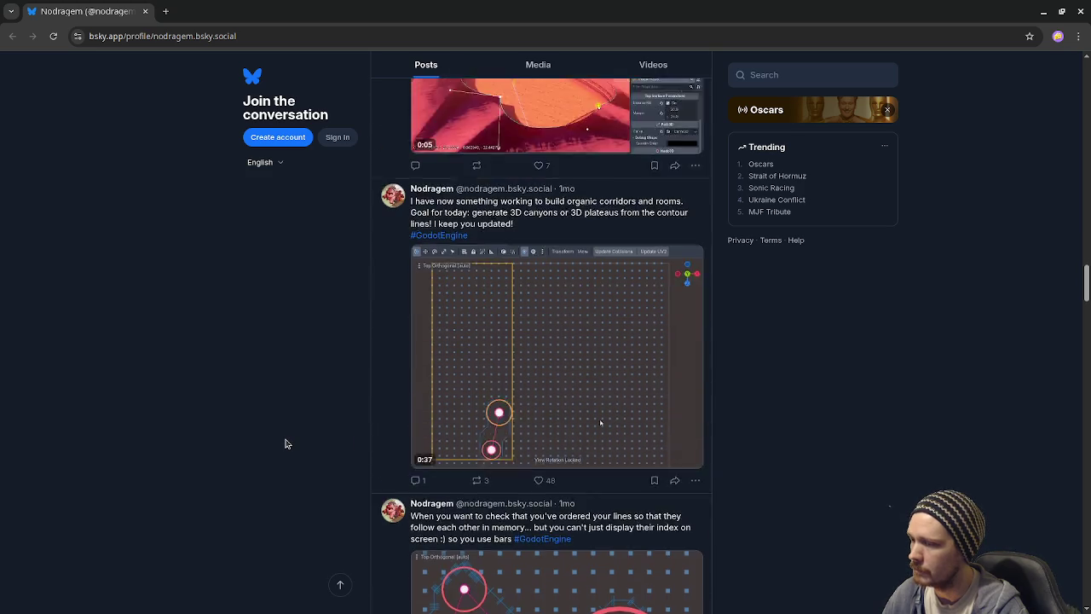
scroll(286, 443, "down", 3)
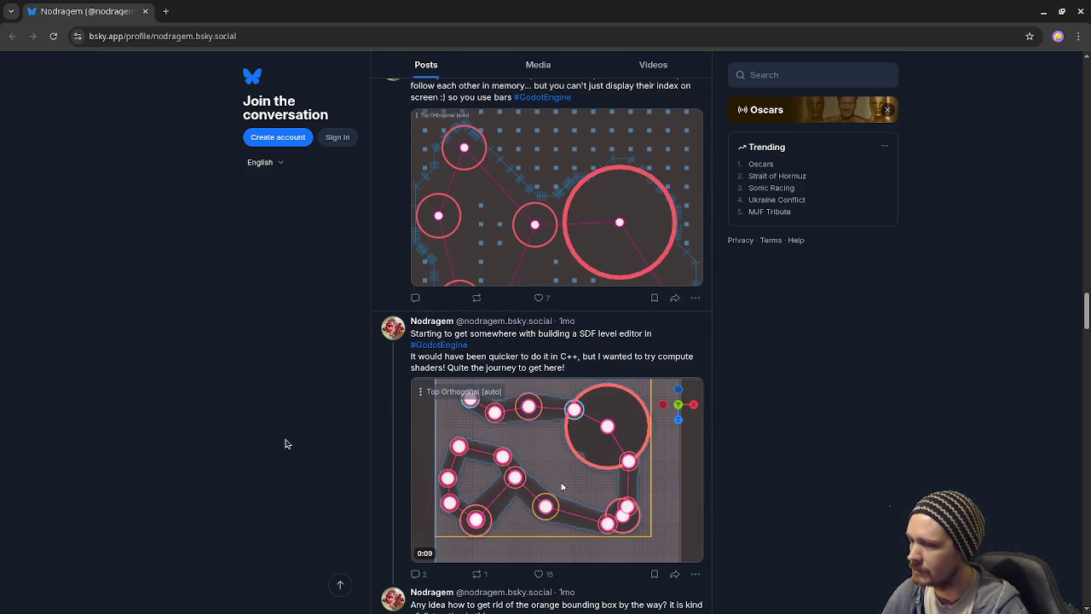
scroll(286, 443, "down", 4)
scroll(286, 444, "down", 1)
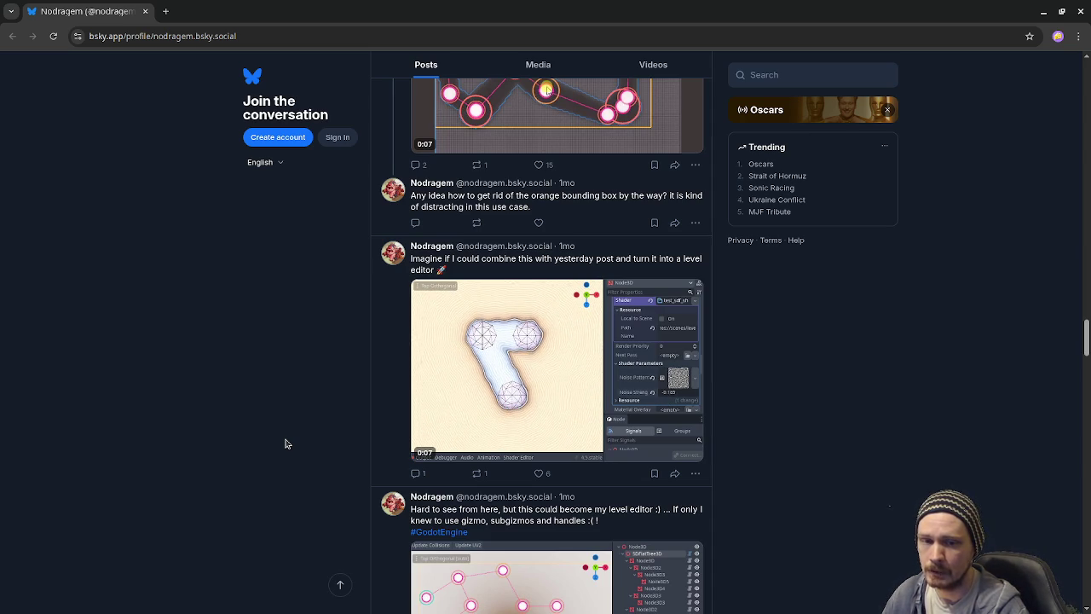
scroll(285, 443, "down", 5)
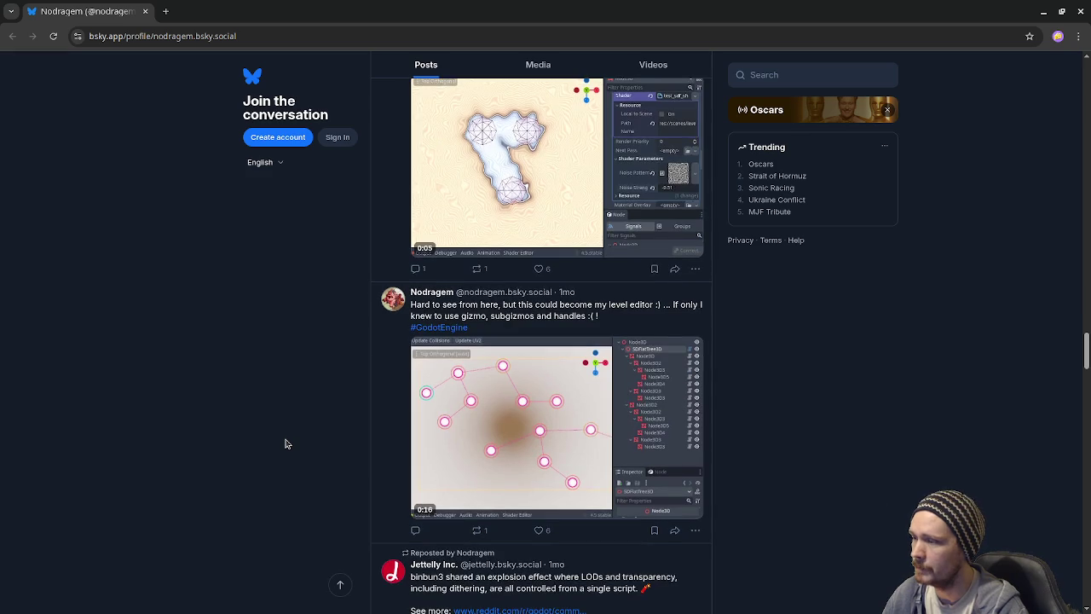
scroll(286, 443, "down", 1)
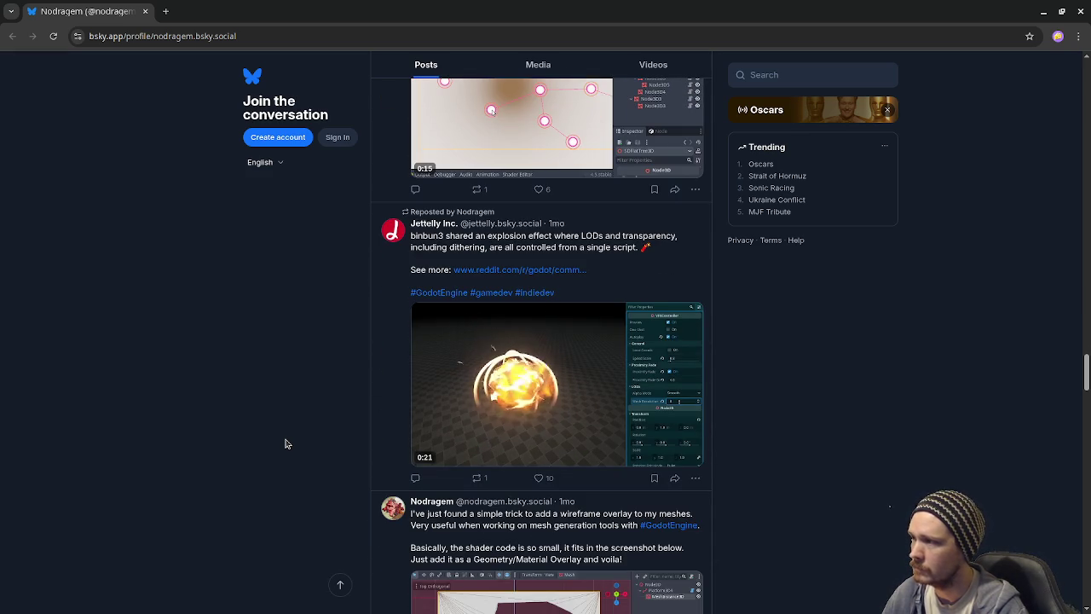
scroll(285, 443, "down", 4)
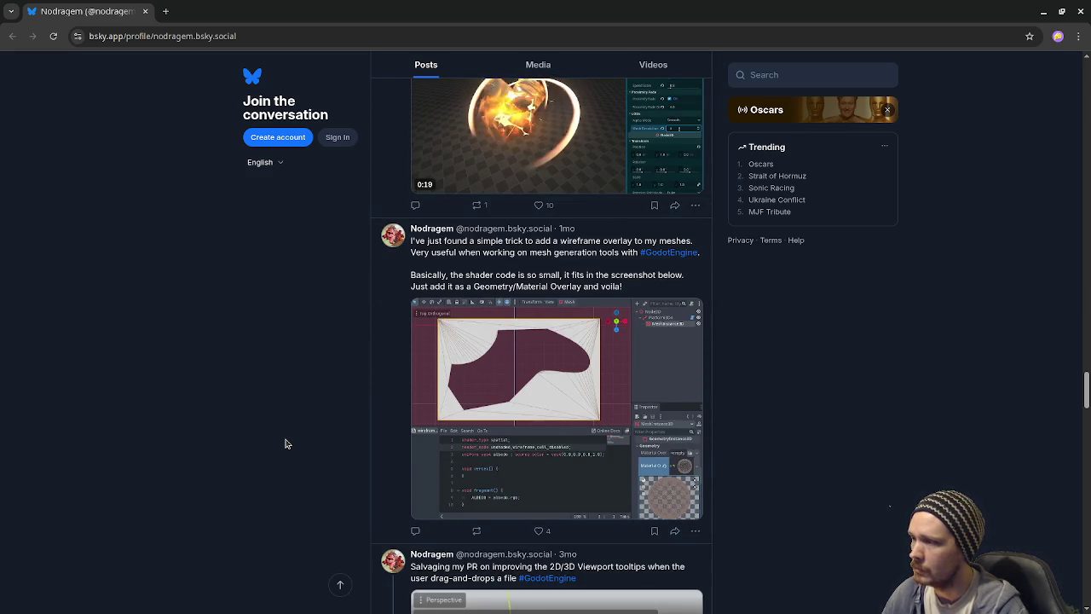
scroll(286, 443, "down", 4)
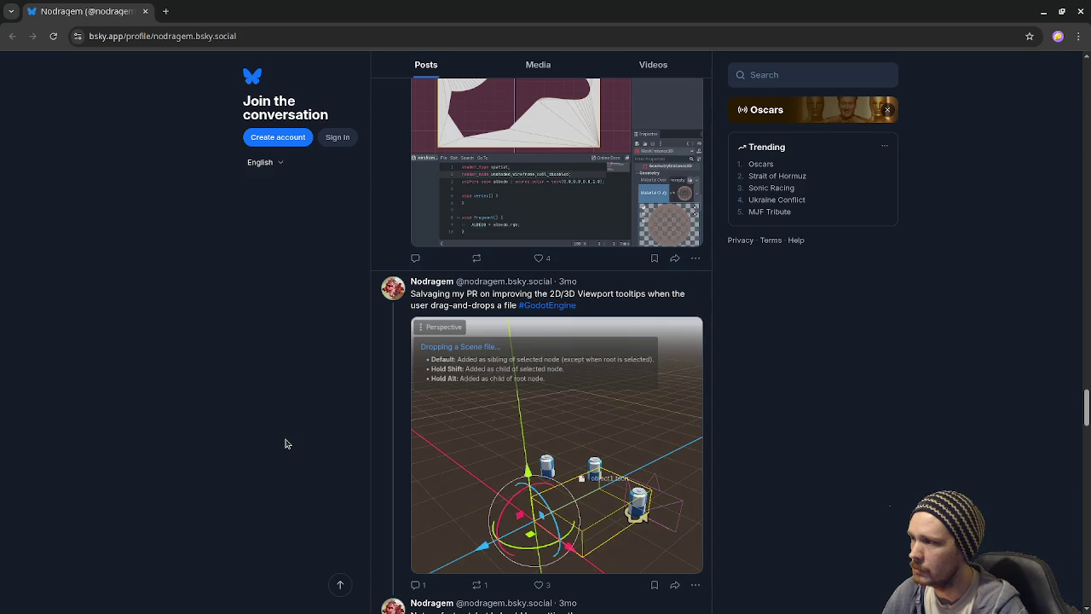
scroll(286, 443, "down", 6)
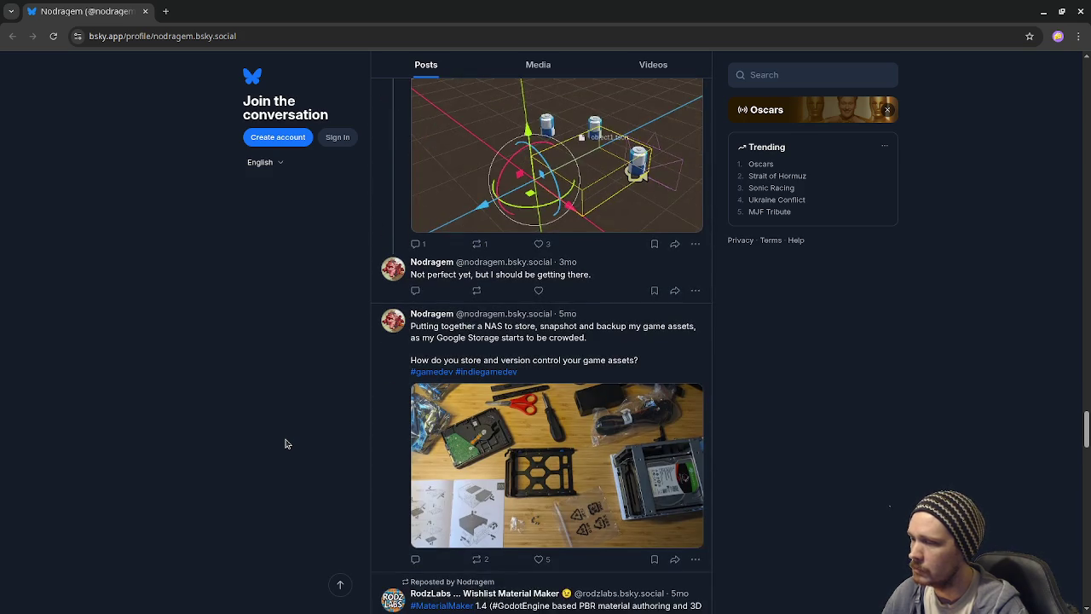
scroll(286, 443, "down", 4)
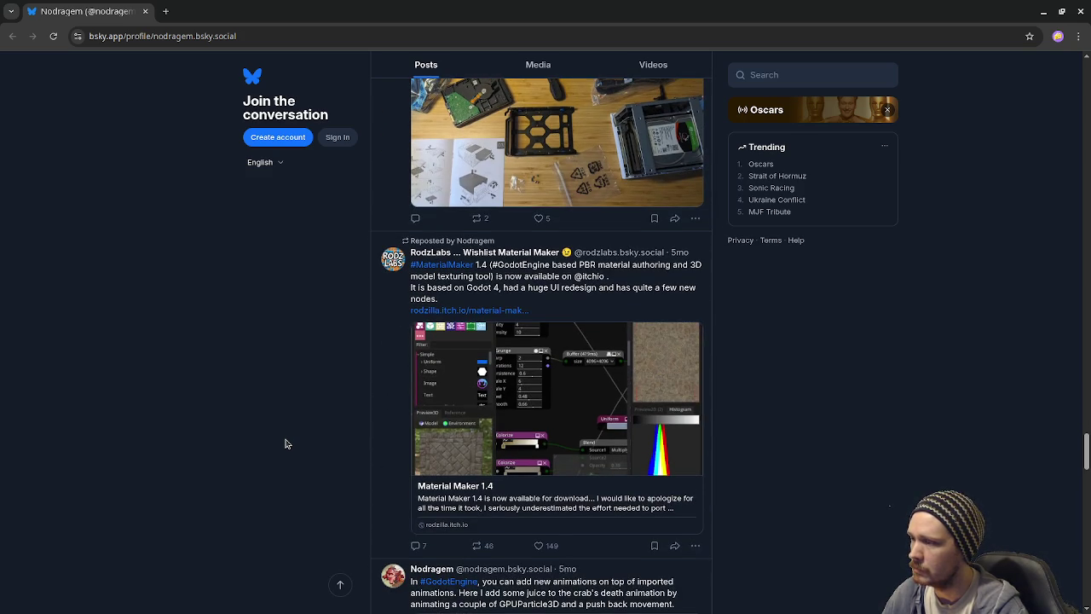
scroll(304, 435, "down", 5)
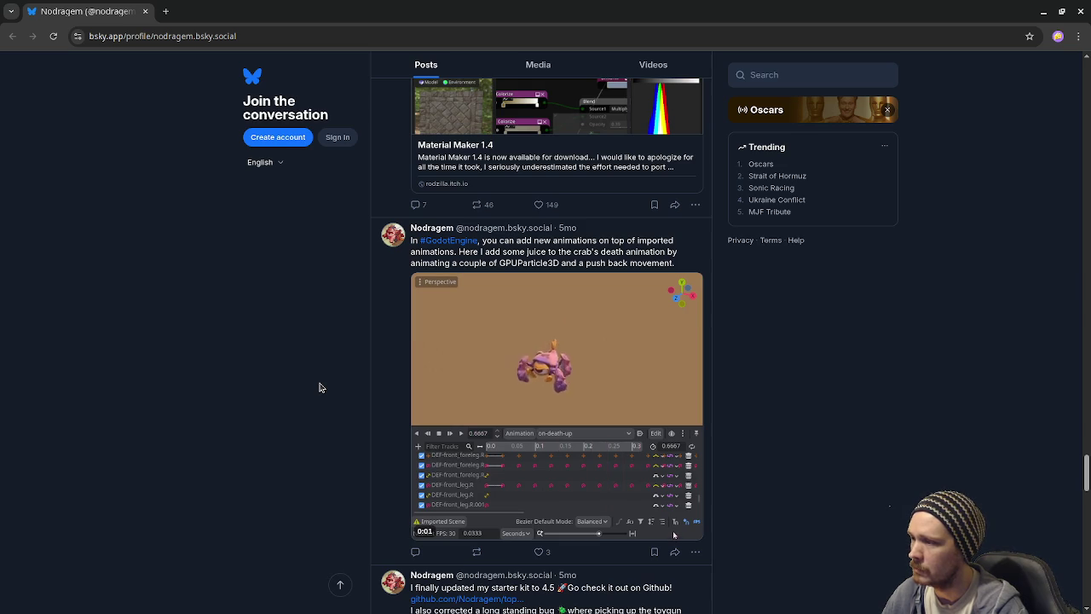
scroll(320, 388, "down", 4)
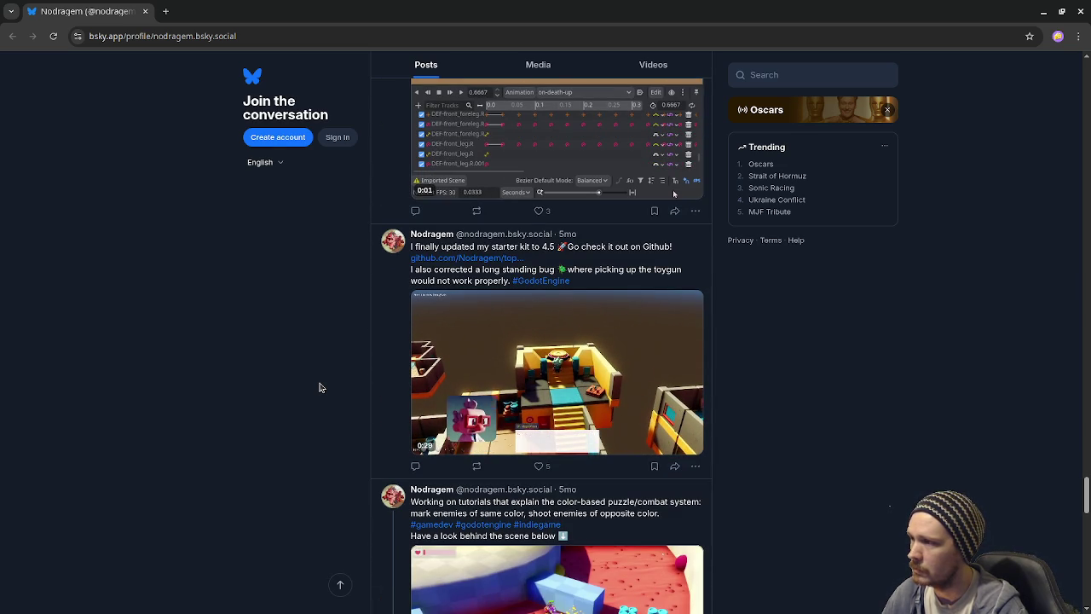
scroll(320, 388, "down", 3)
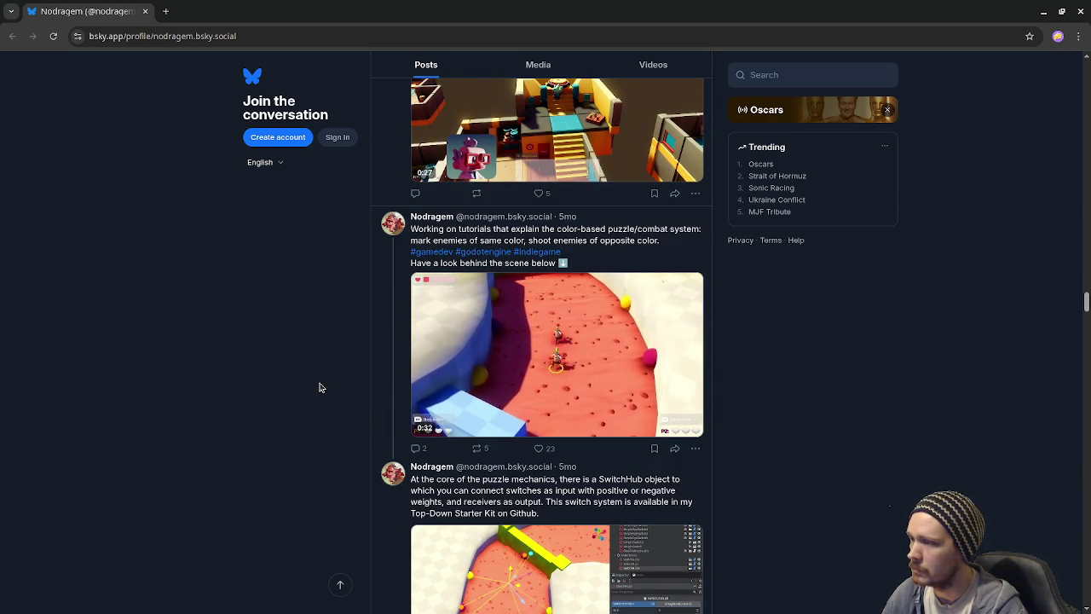
scroll(320, 388, "down", 5)
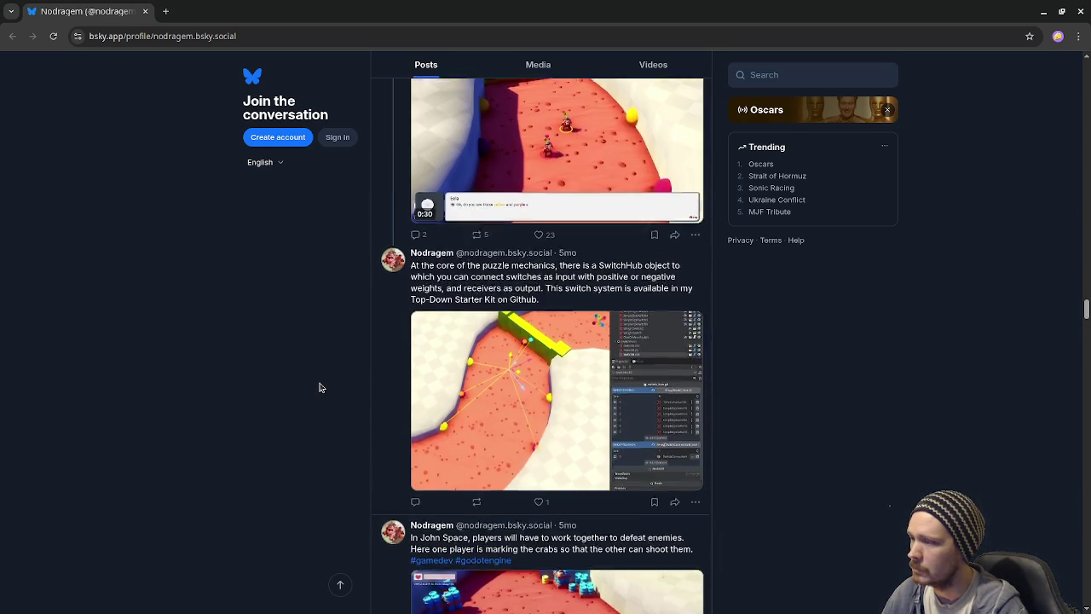
scroll(319, 388, "down", 8)
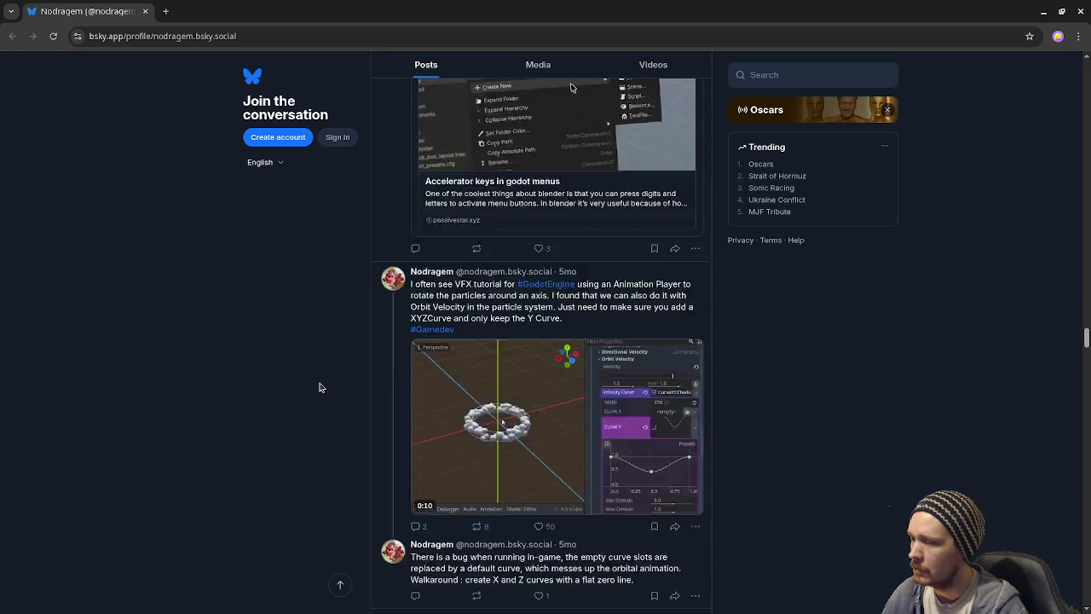
scroll(319, 388, "down", 12)
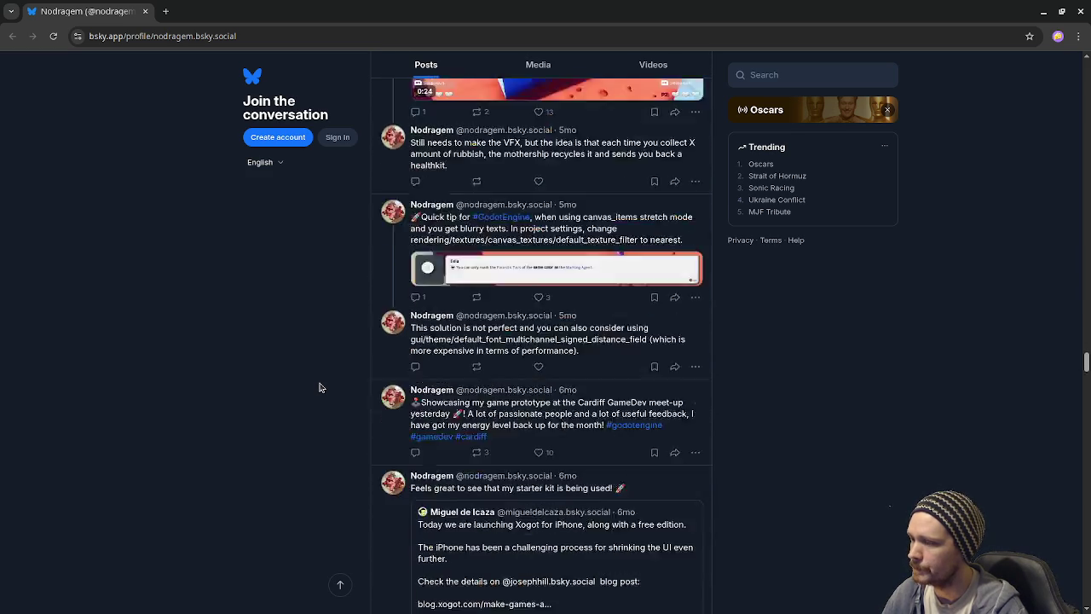
scroll(320, 388, "down", 4)
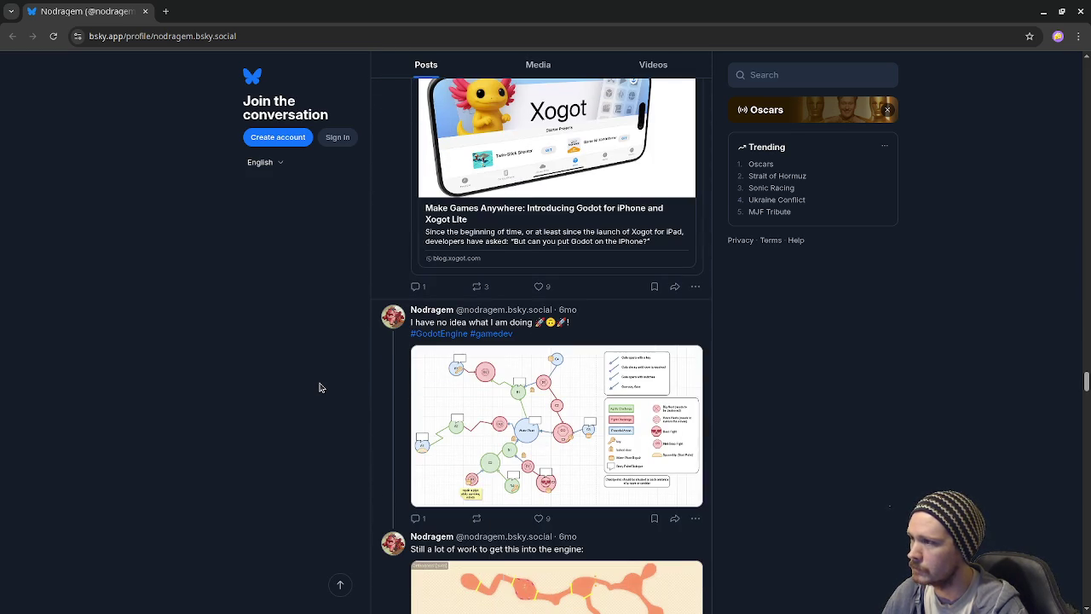
scroll(320, 388, "down", 2)
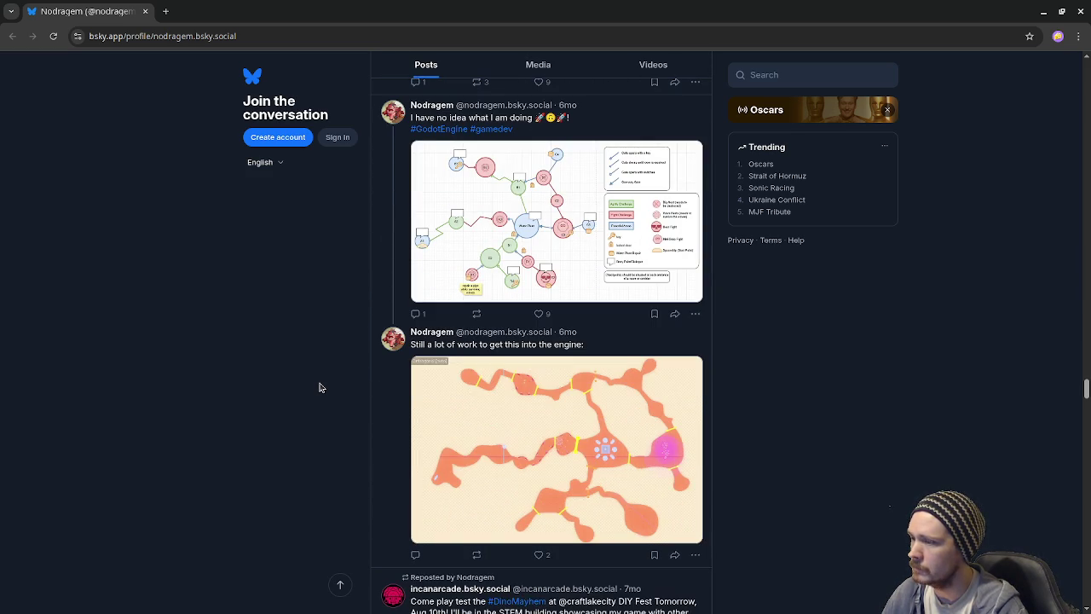
scroll(320, 388, "up", 1)
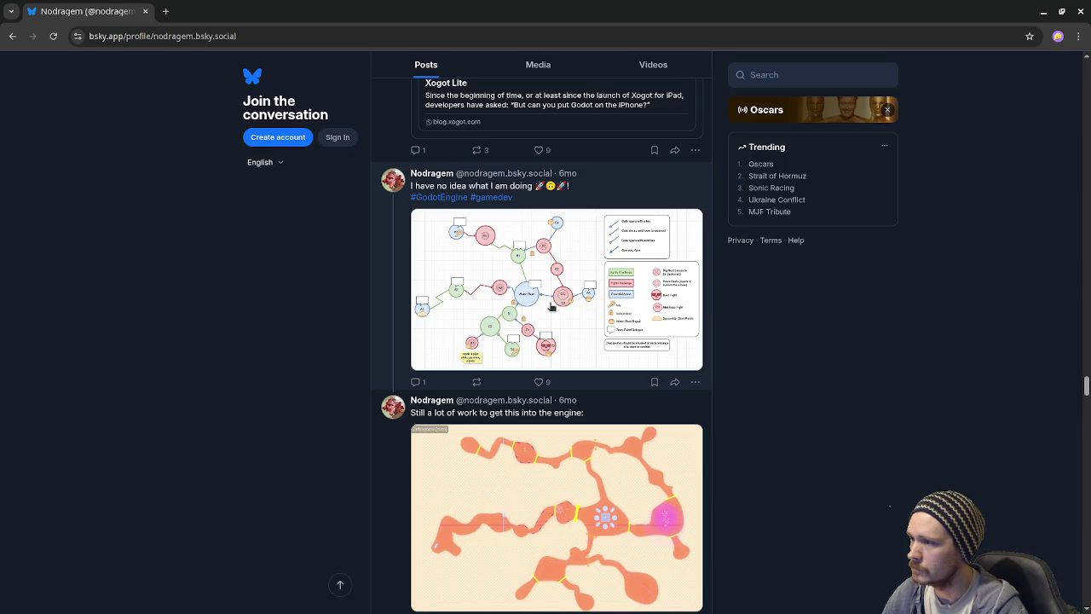
left_click(548, 304)
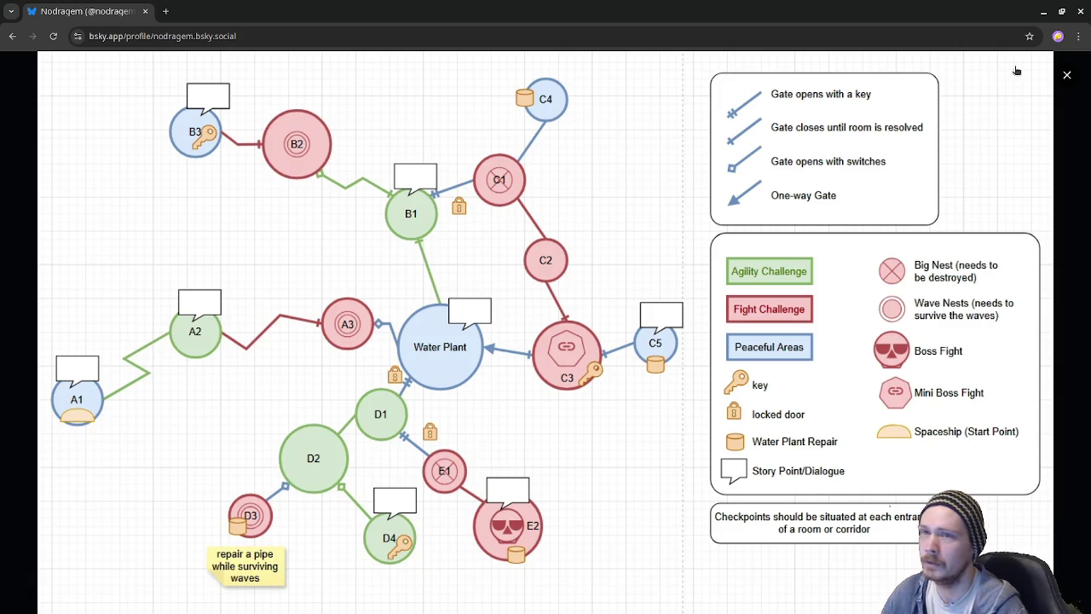
left_click(1065, 77)
Step: Scroll past the Dino Mayhem and Blender posts to the Shooter weapon effects video
scroll(750, 453, "down", 3)
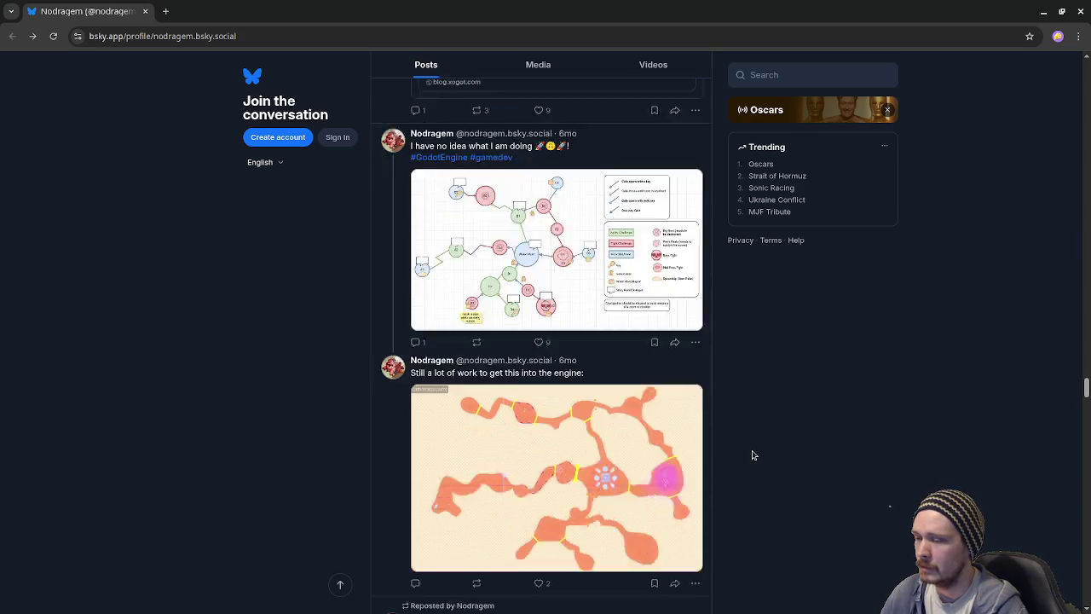
scroll(762, 438, "down", 6)
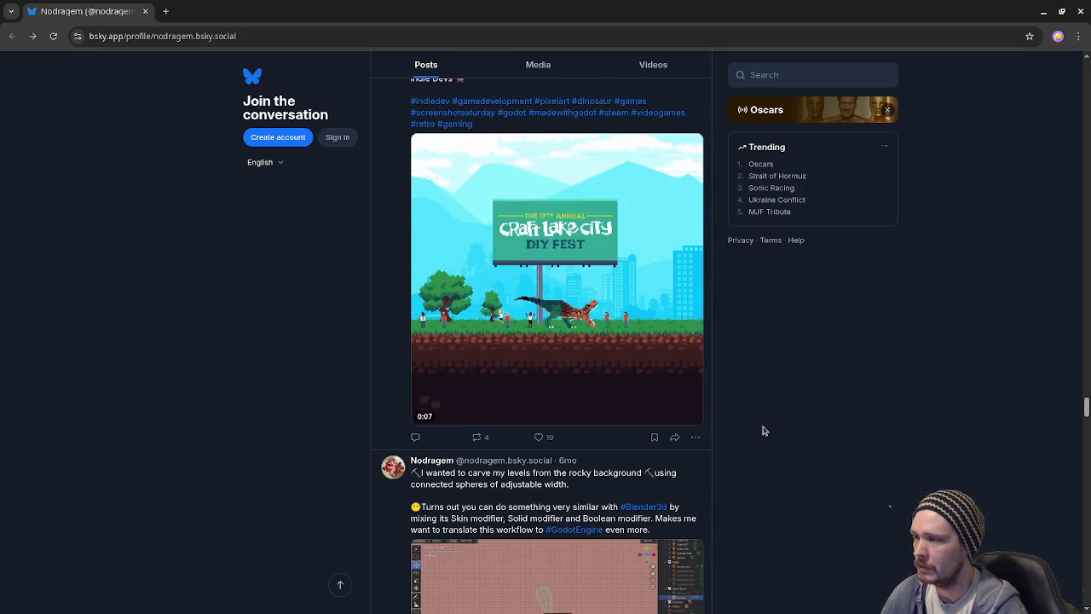
scroll(764, 430, "down", 5)
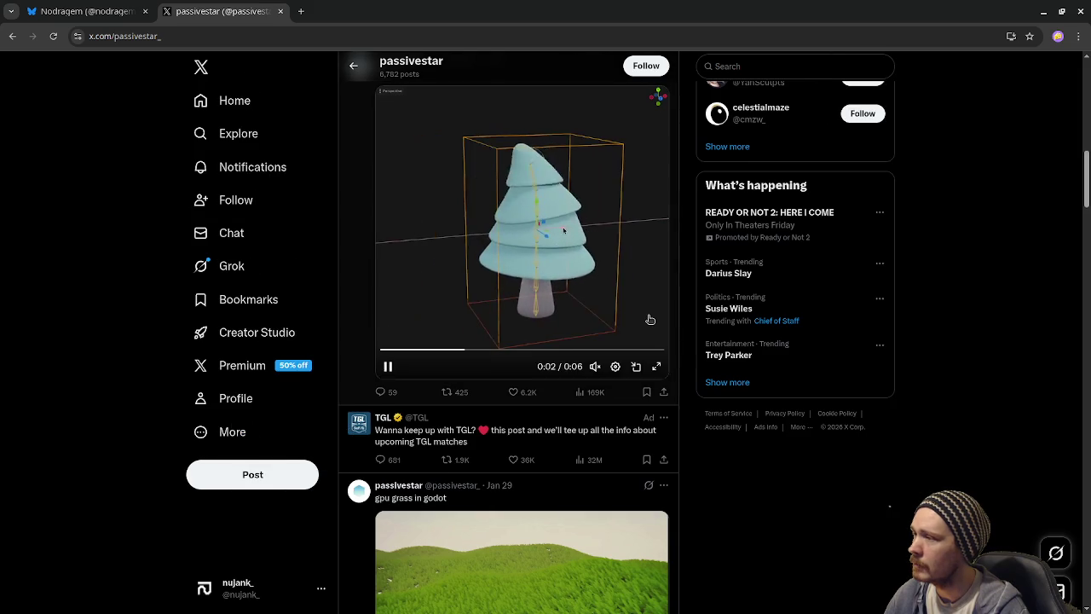
Step: Scroll through the Godot artist's X timeline, then close the X tab
scroll(650, 319, "up", 2)
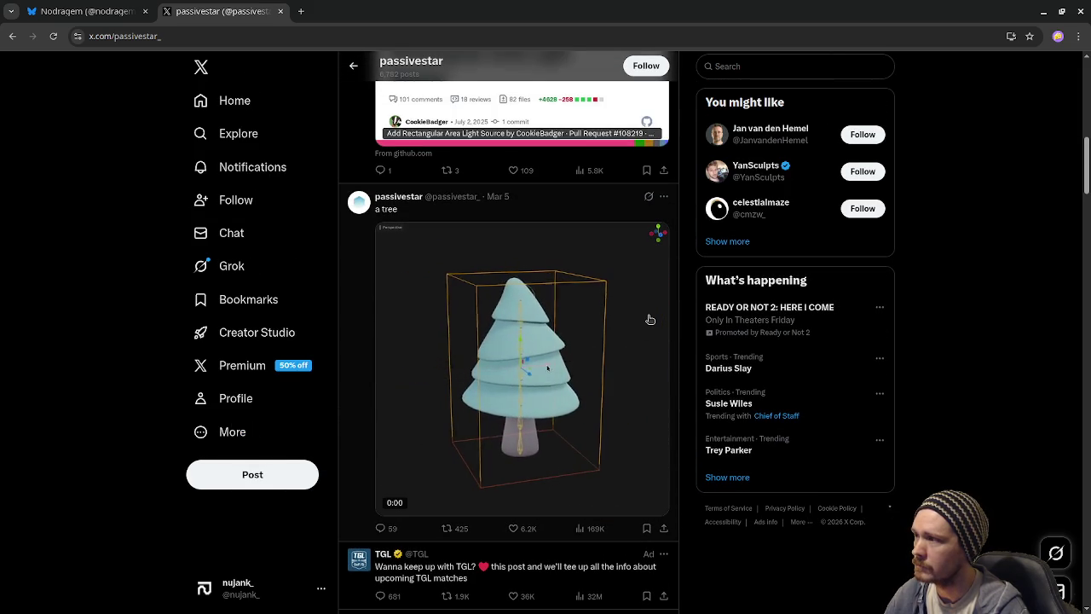
scroll(682, 350, "down", 10)
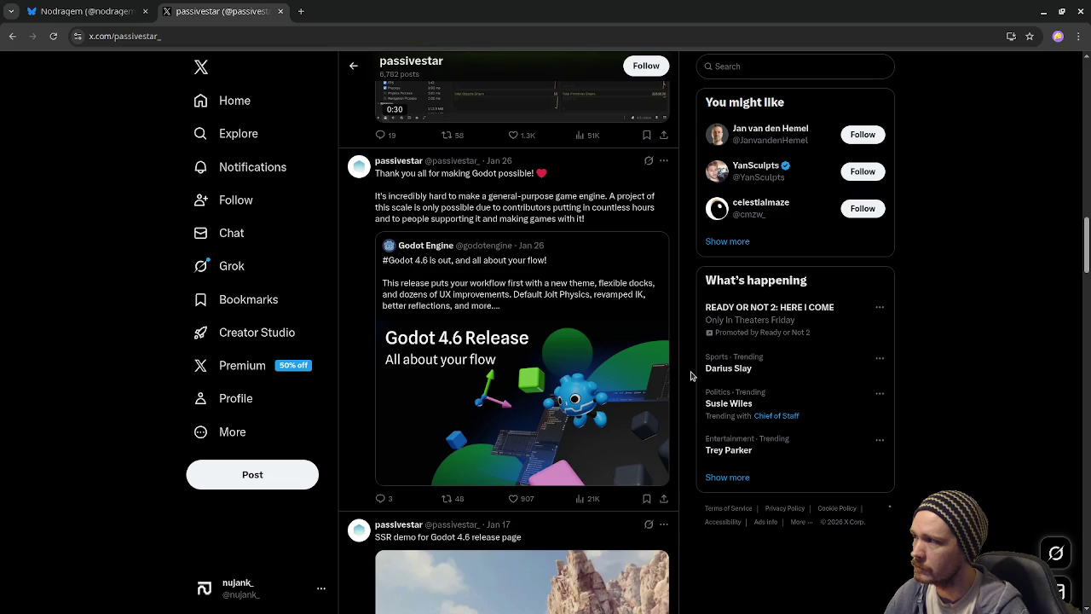
scroll(691, 375, "down", 4)
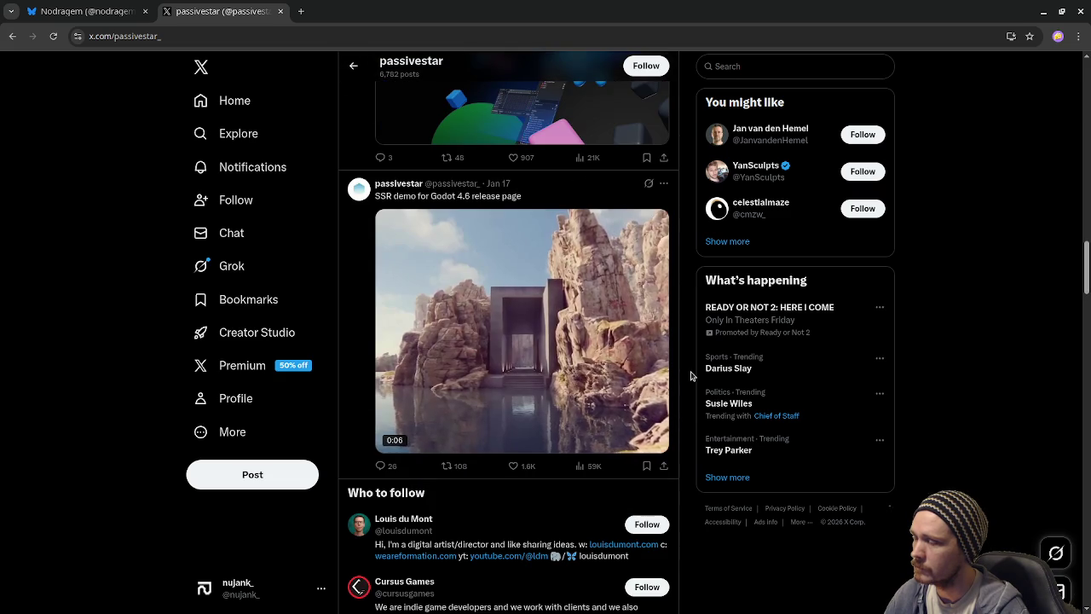
scroll(692, 375, "down", 3)
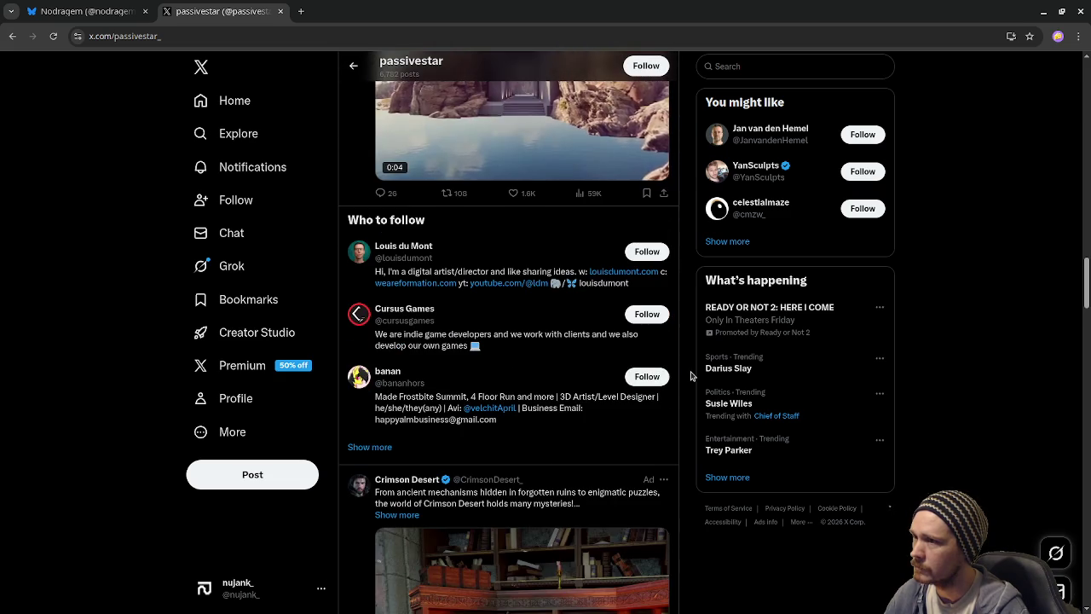
scroll(691, 375, "down", 3)
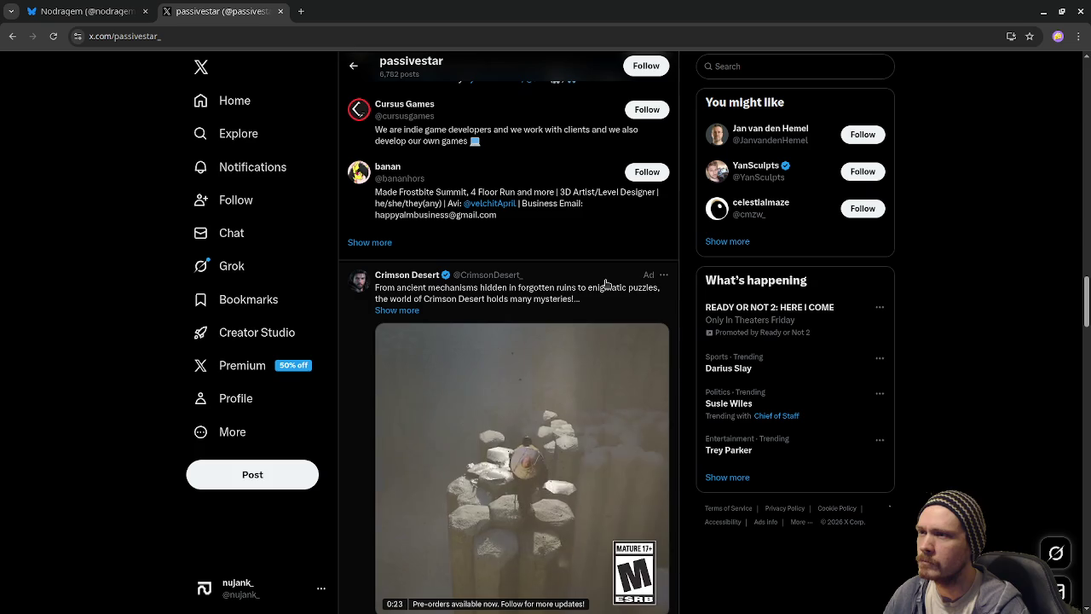
scroll(606, 283, "down", 2)
scroll(606, 283, "down", 10)
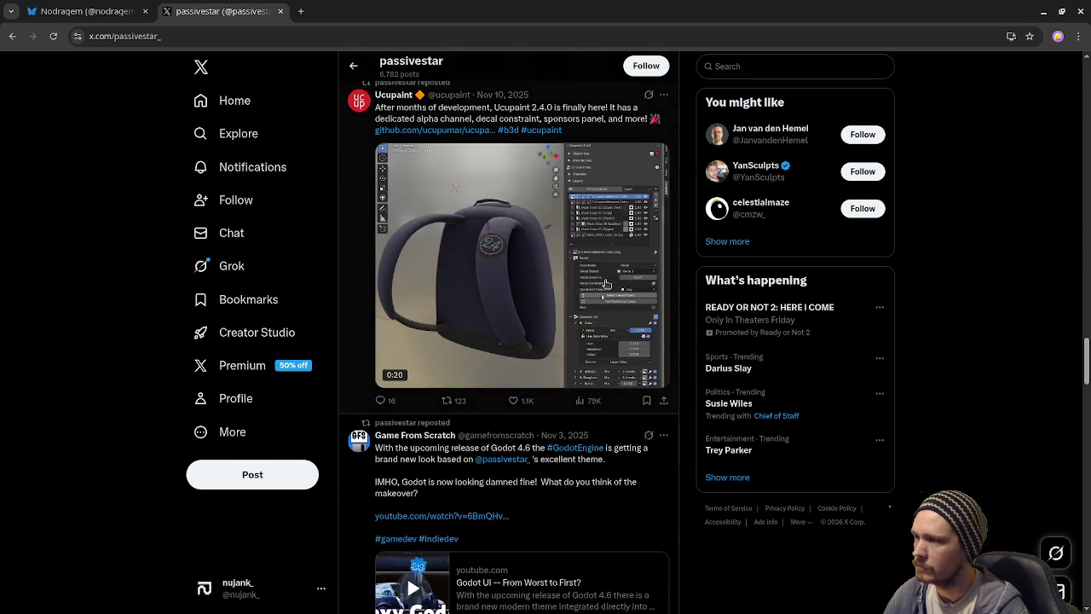
scroll(606, 283, "up", 1)
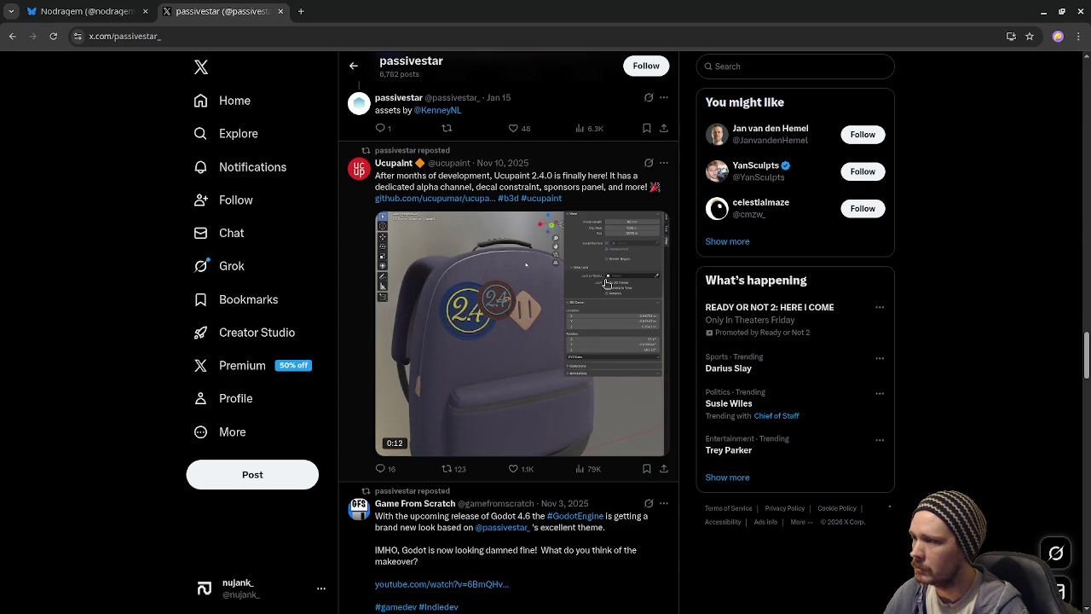
scroll(606, 283, "down", 6)
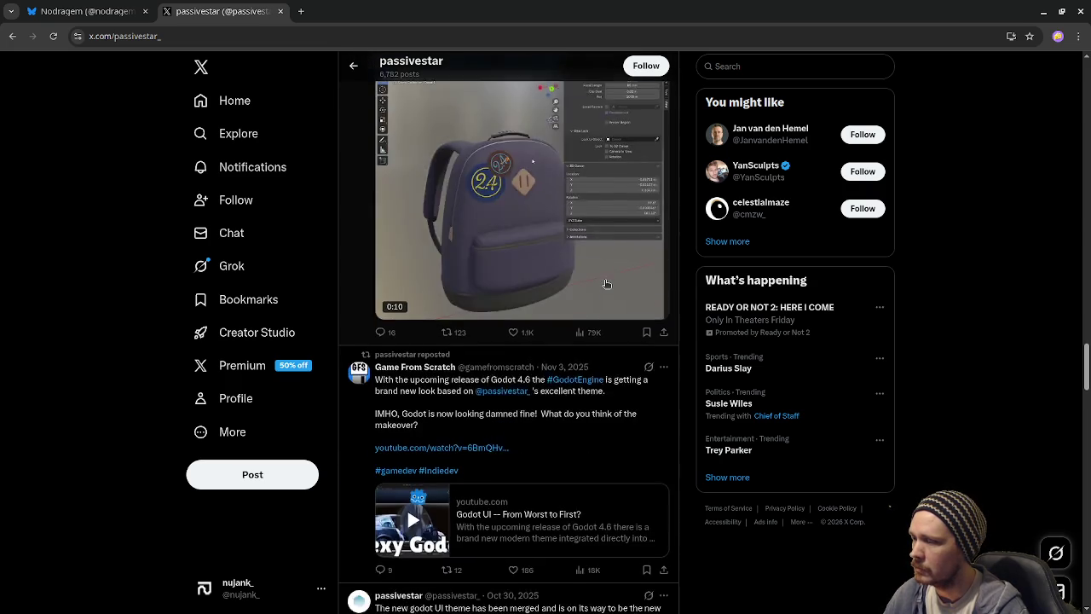
scroll(606, 283, "down", 8)
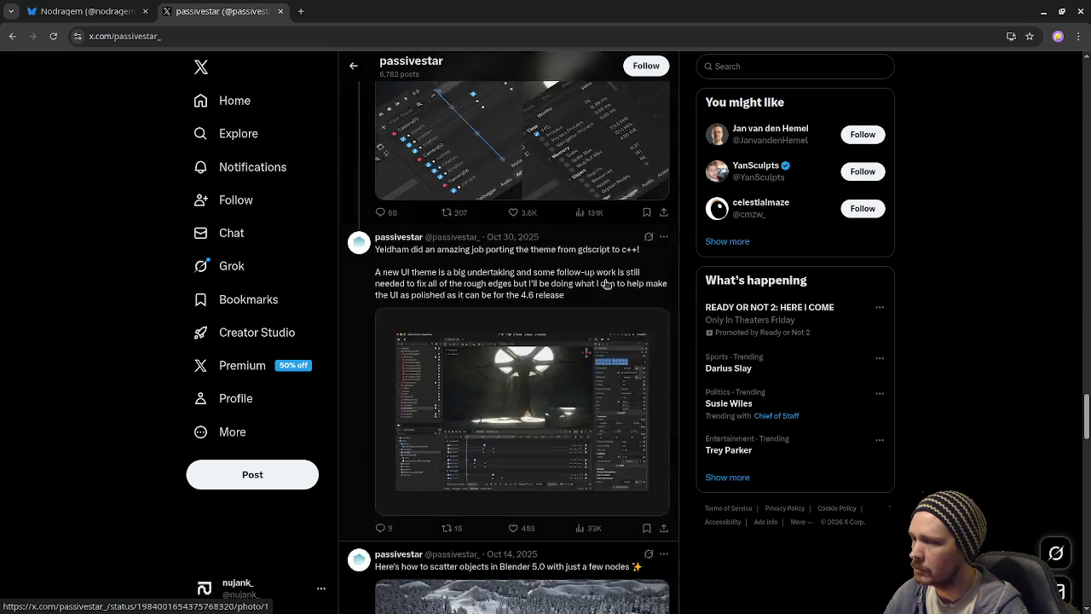
left_click(280, 12)
Step: Close the browser, then widen the script code area and enlarge the FileSystem panel
left_click(146, 12)
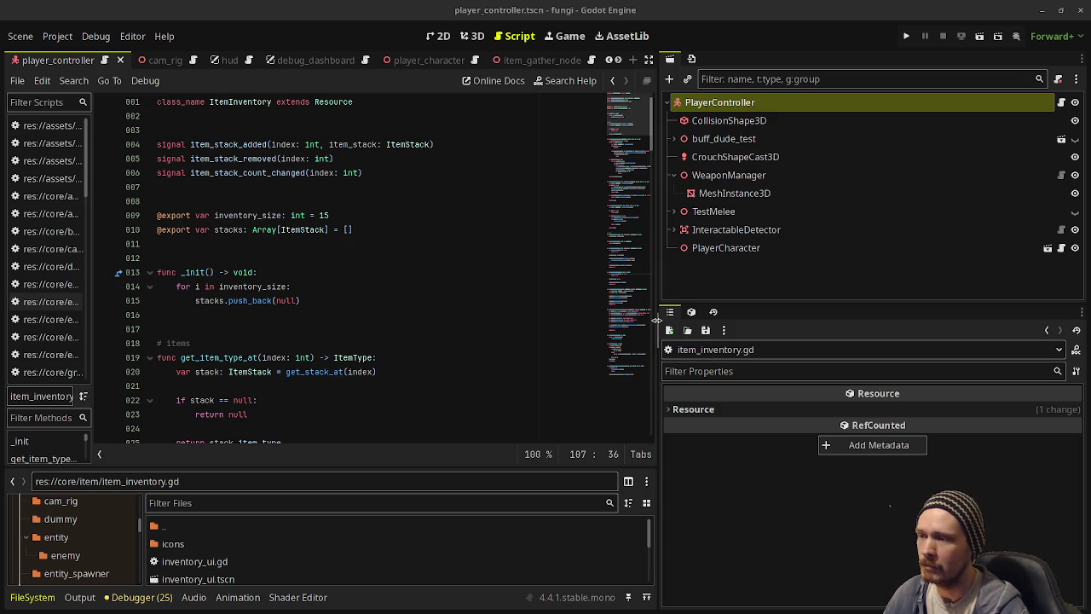
left_click_drag(657, 320, 841, 331)
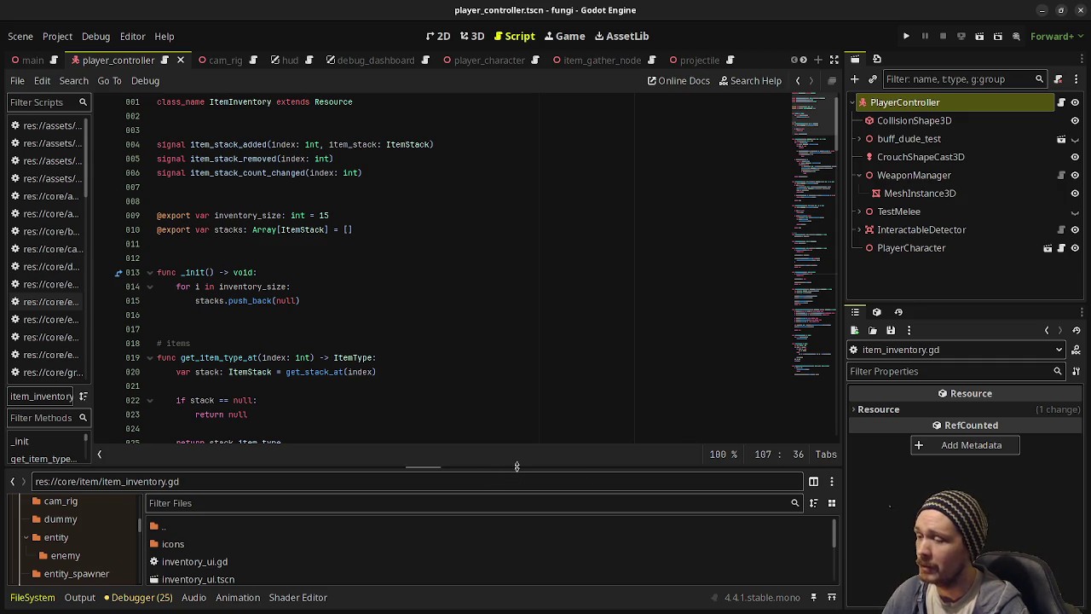
mouse_move(517, 466)
left_mouse_down()
mouse_move(528, 399)
mouse_move(549, 398)
mouse_move(563, 364)
left_mouse_up()
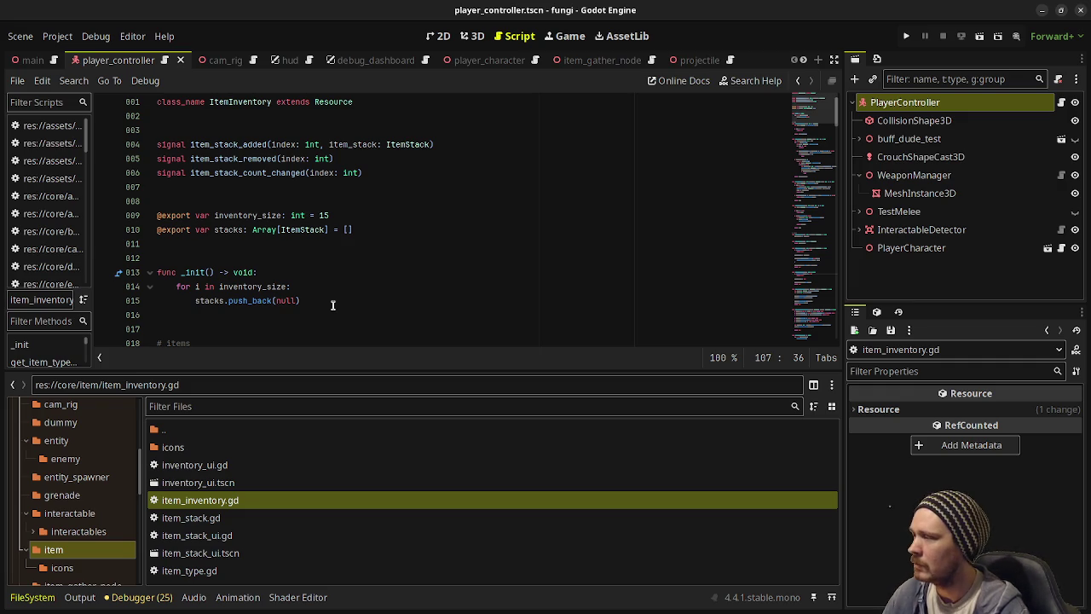
left_click(332, 304)
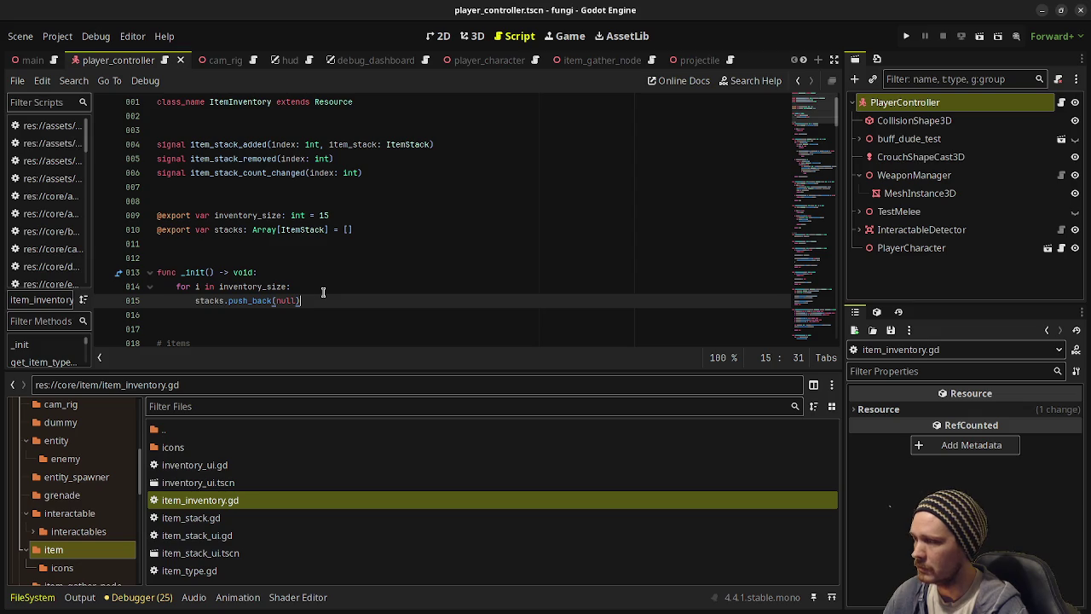
left_click_drag(325, 370, 328, 363)
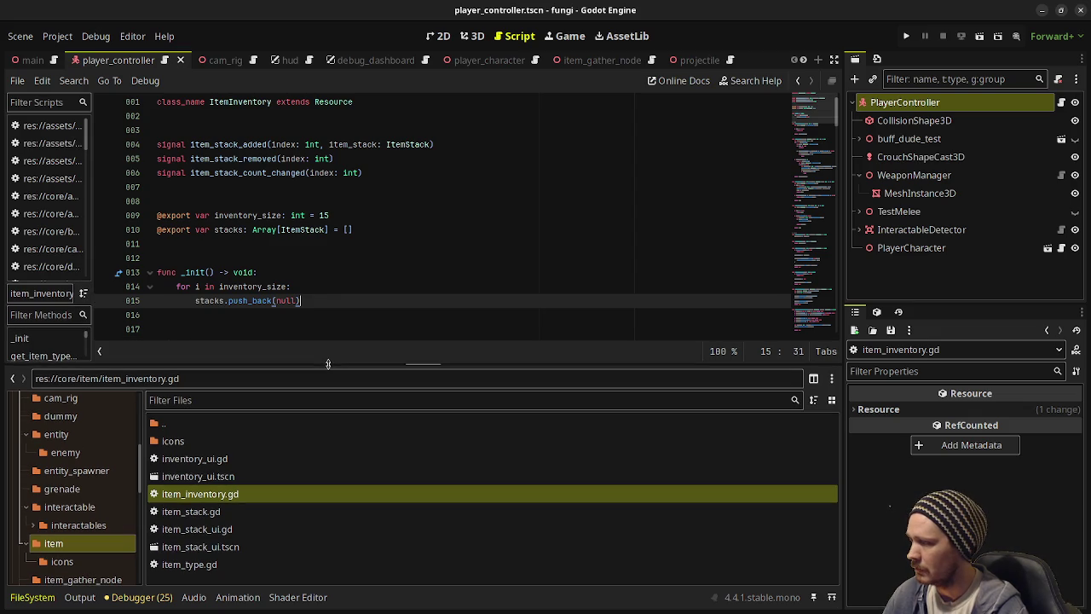
left_click(227, 567)
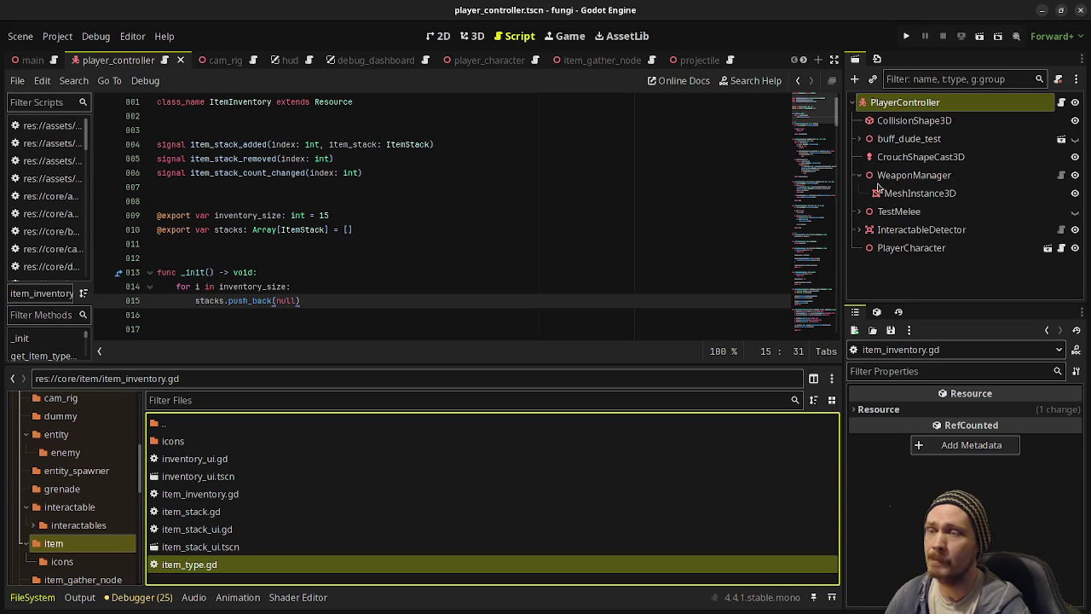
key("super")
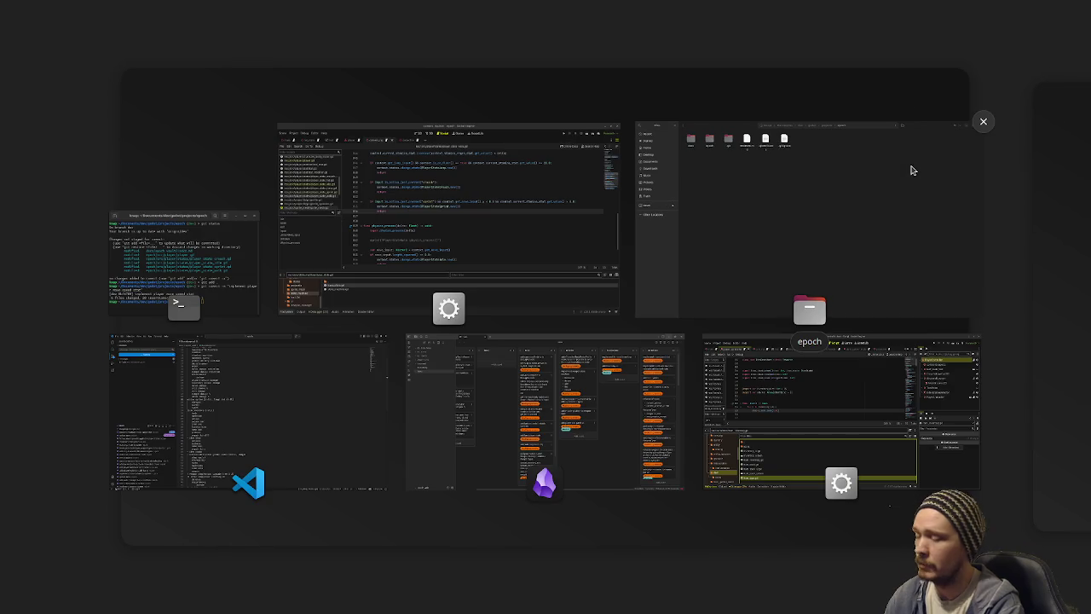
key("Escape")
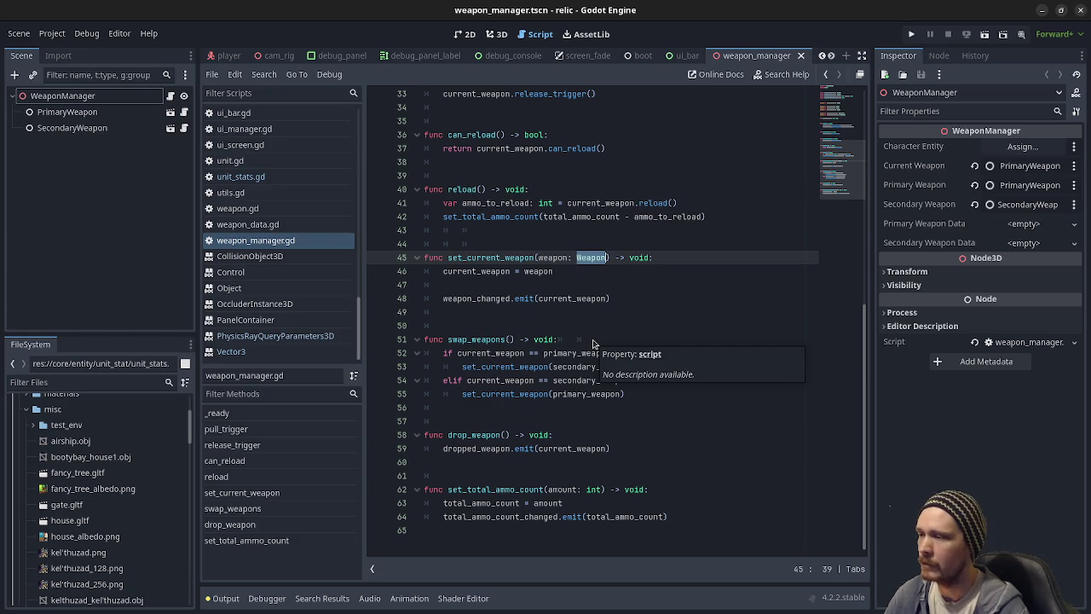
left_click(594, 342)
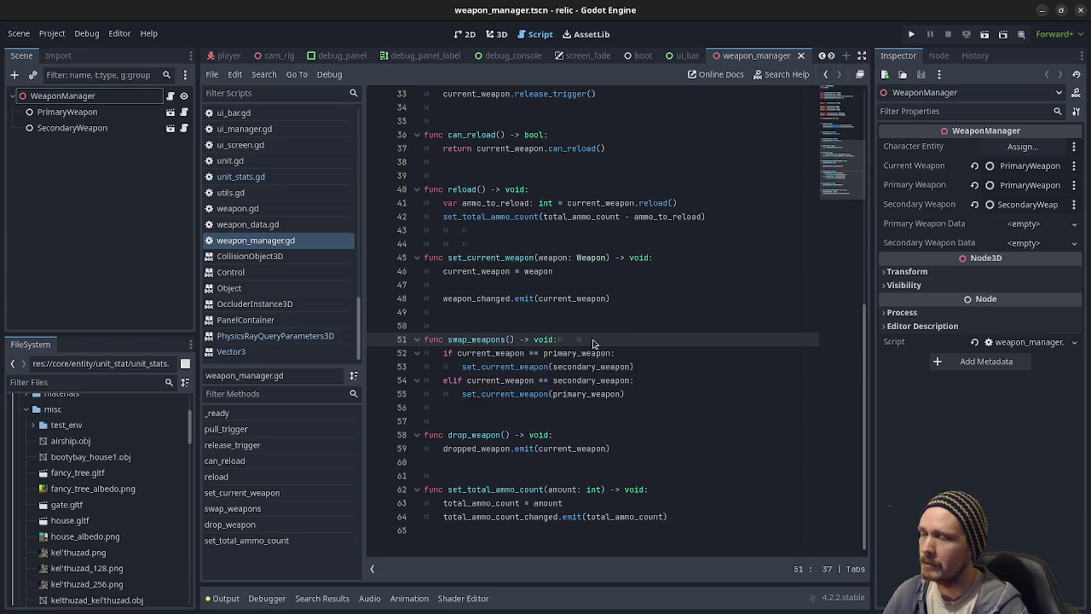
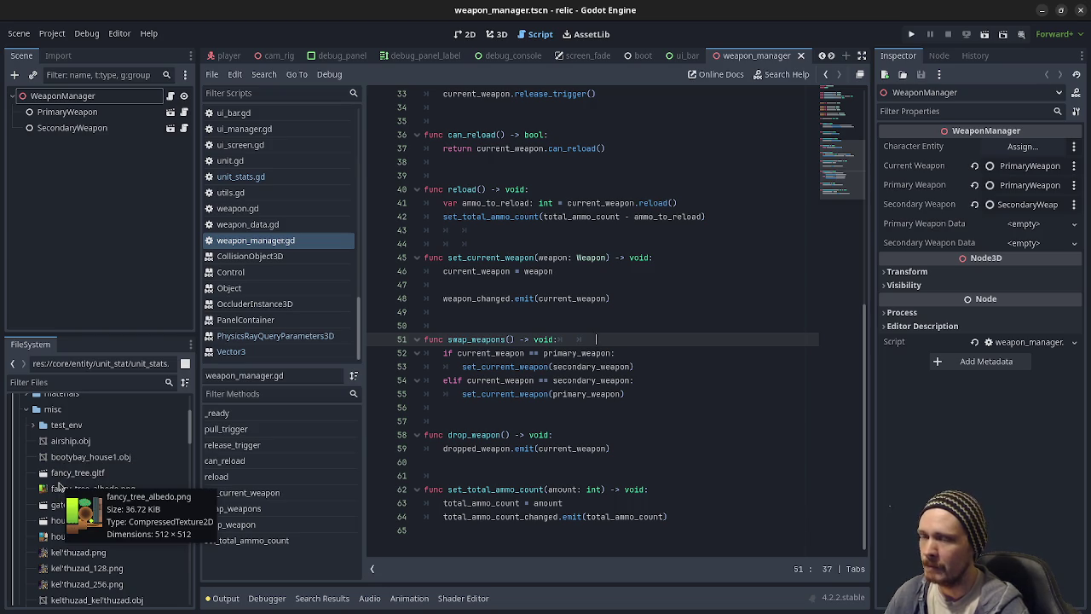
Step: Expand the misc assets folder and scroll down the FileSystem dock
left_click(23, 411)
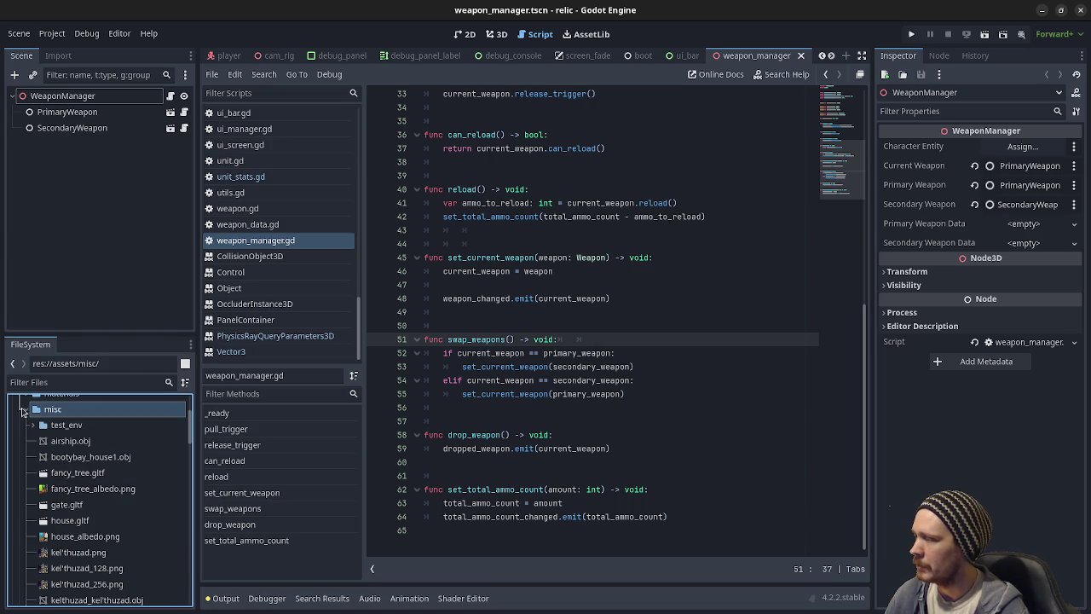
left_click(24, 411)
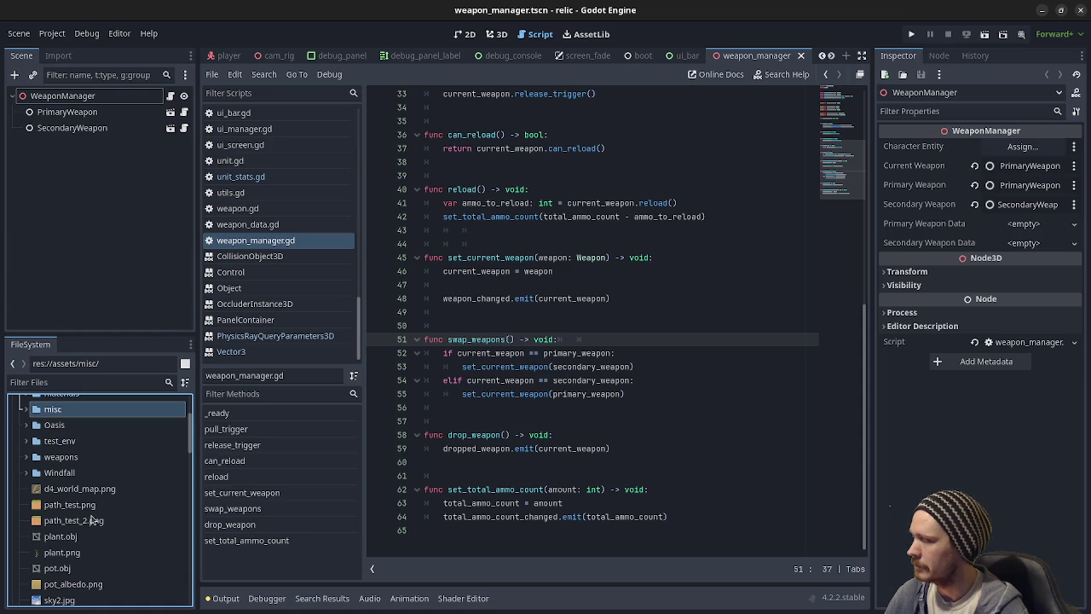
scroll(81, 520, "up", 3)
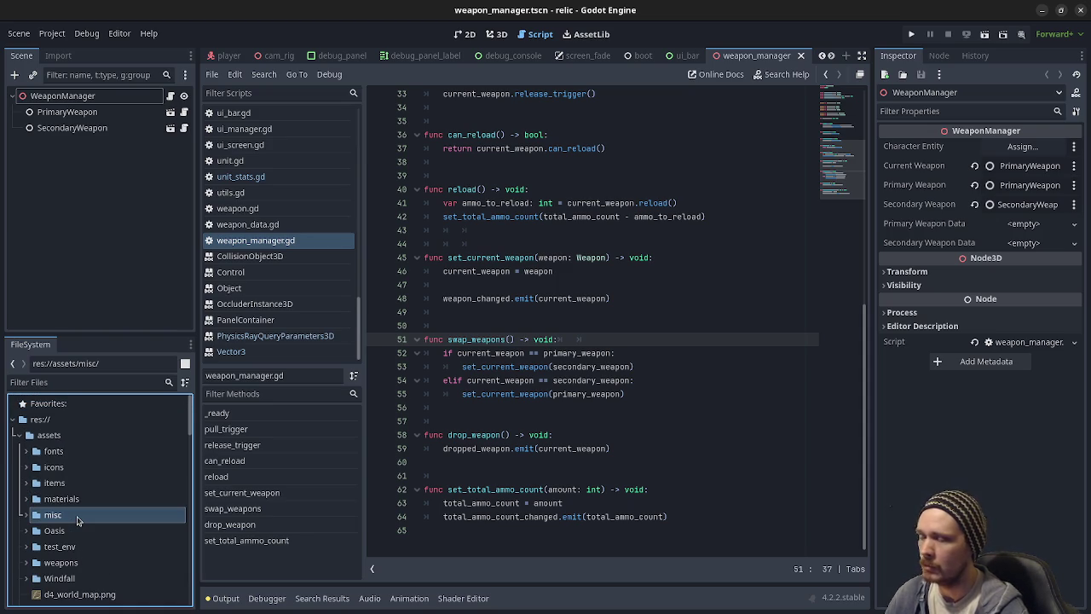
scroll(77, 520, "down", 2)
scroll(77, 522, "down", 3)
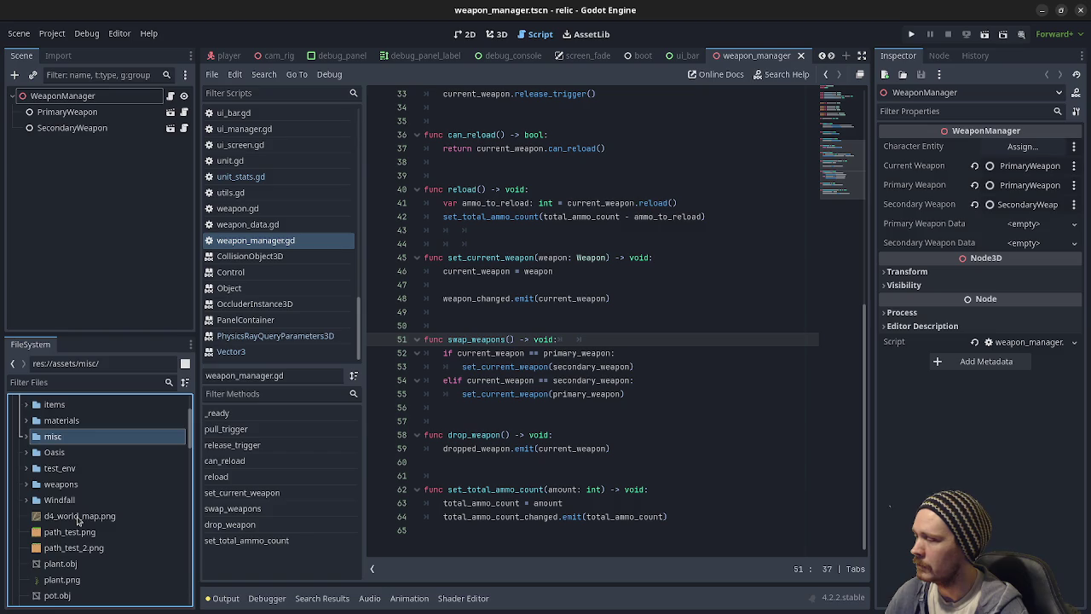
scroll(77, 520, "down", 7)
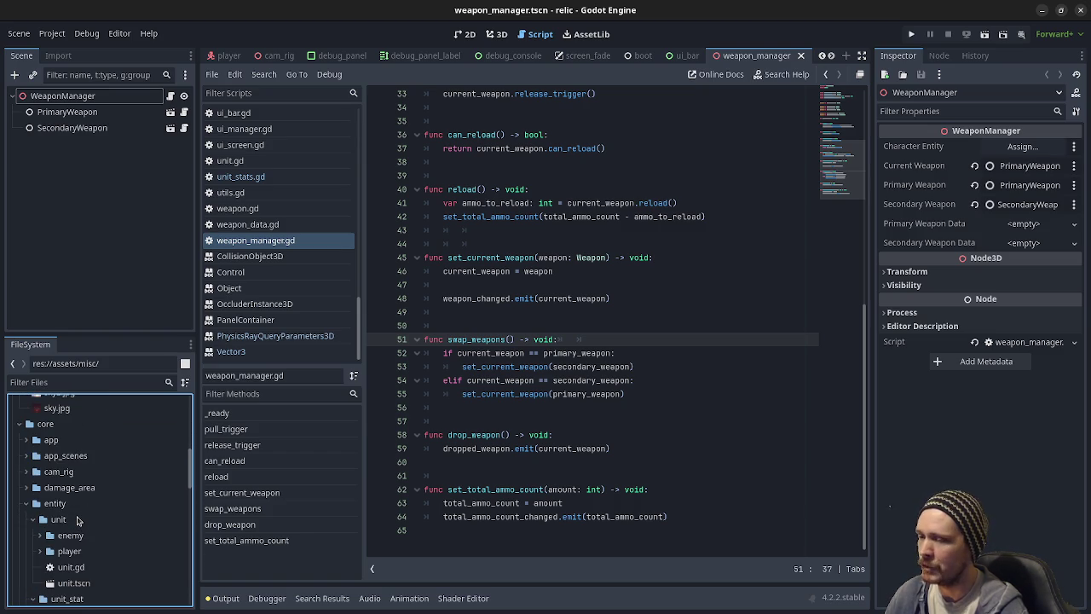
Step: Collapse the unit, unit_stat, entity, interactable_gather_node, interactable, item_effect, item and weapon_manager folders
left_click(35, 520)
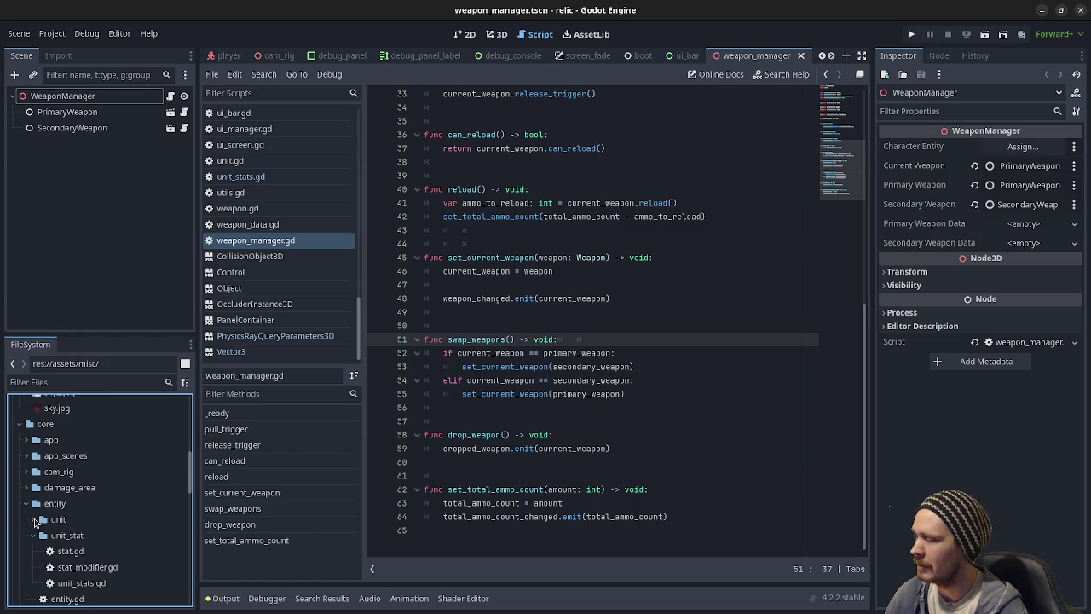
left_click(35, 535)
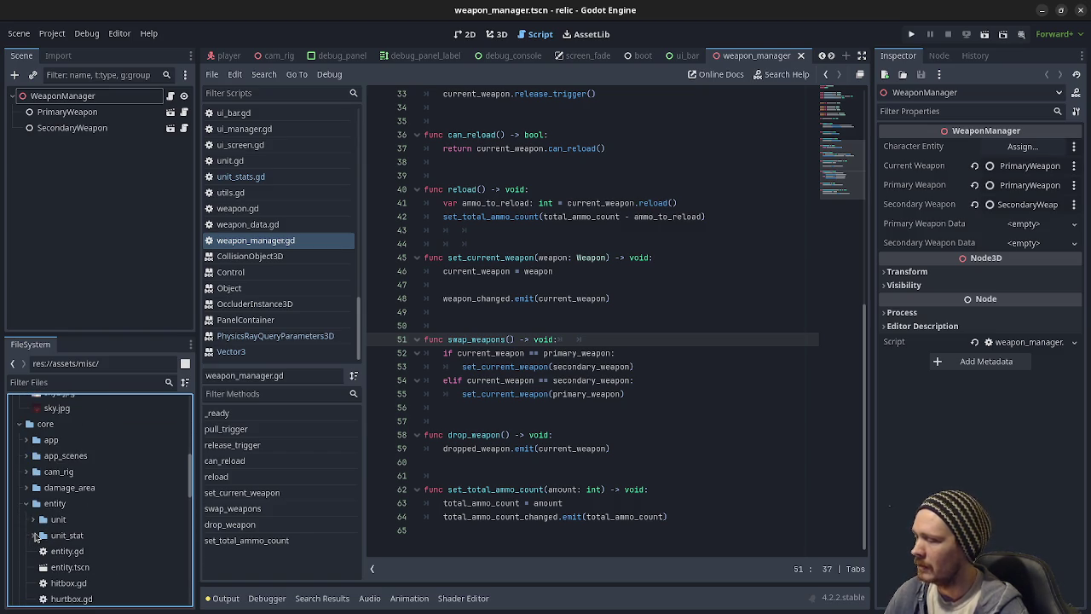
left_click(26, 504)
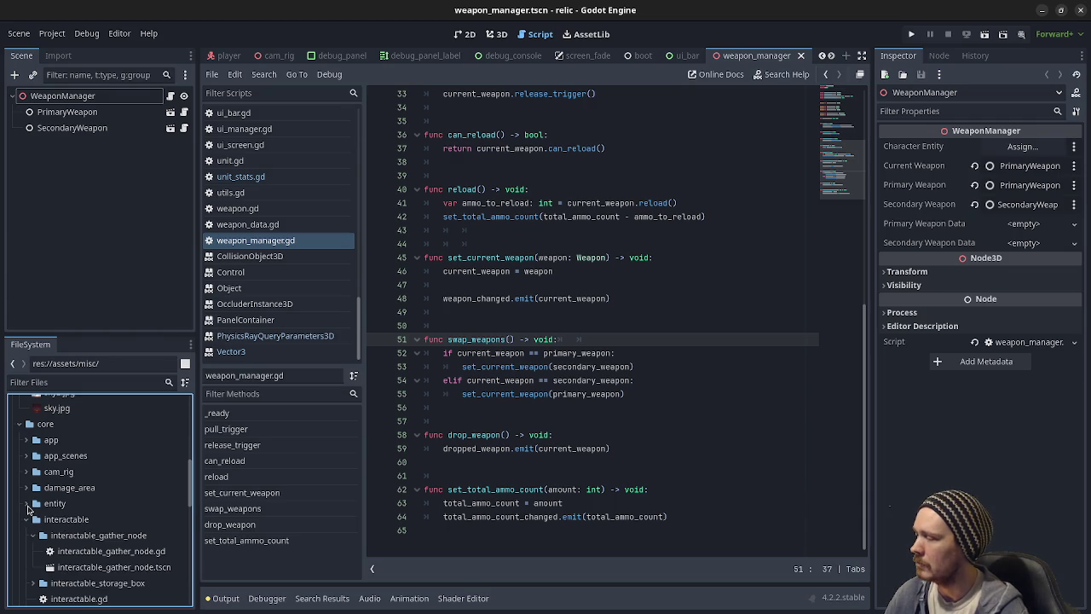
left_click(34, 536)
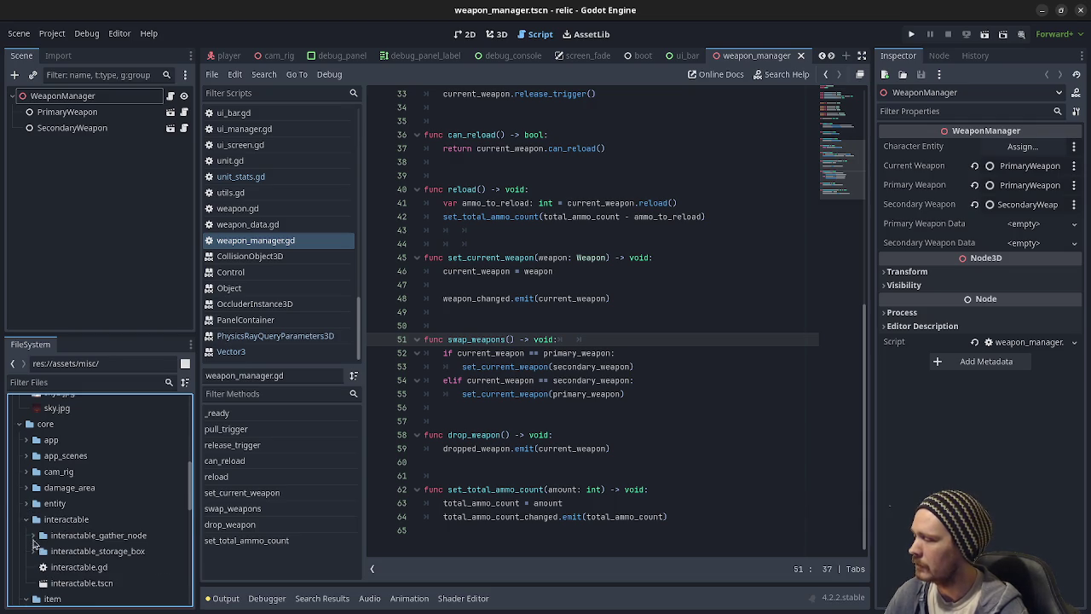
left_click(26, 520)
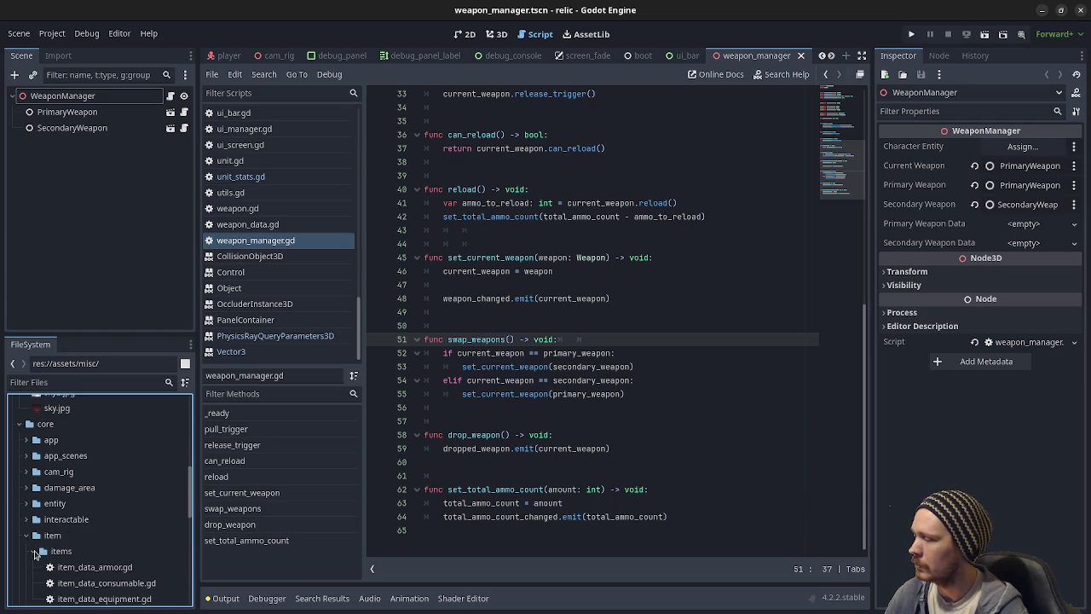
left_click(32, 568)
scroll(34, 569, "down", 2)
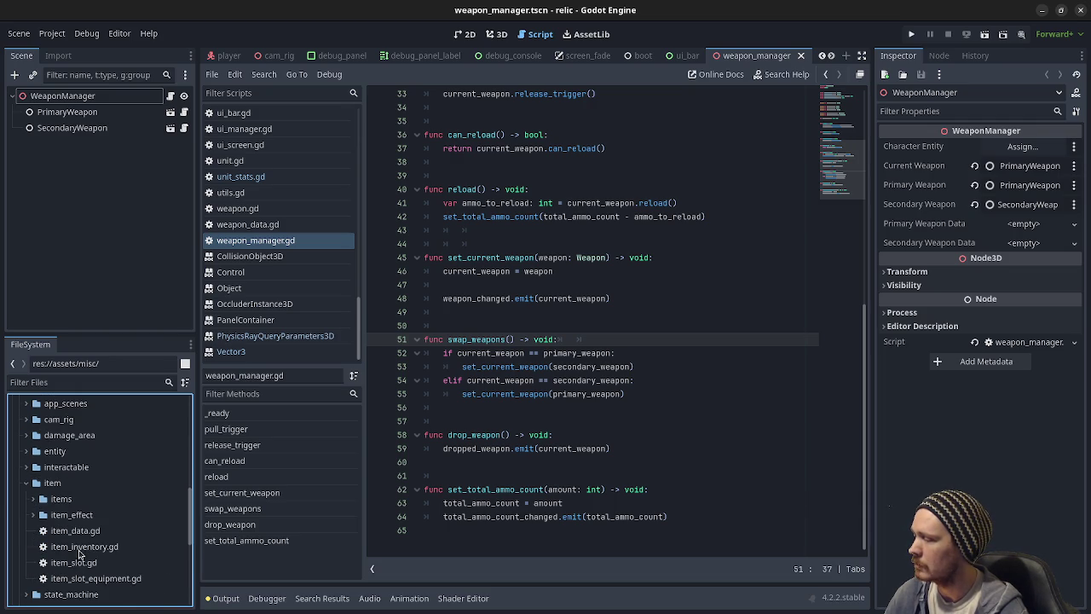
left_click(26, 483)
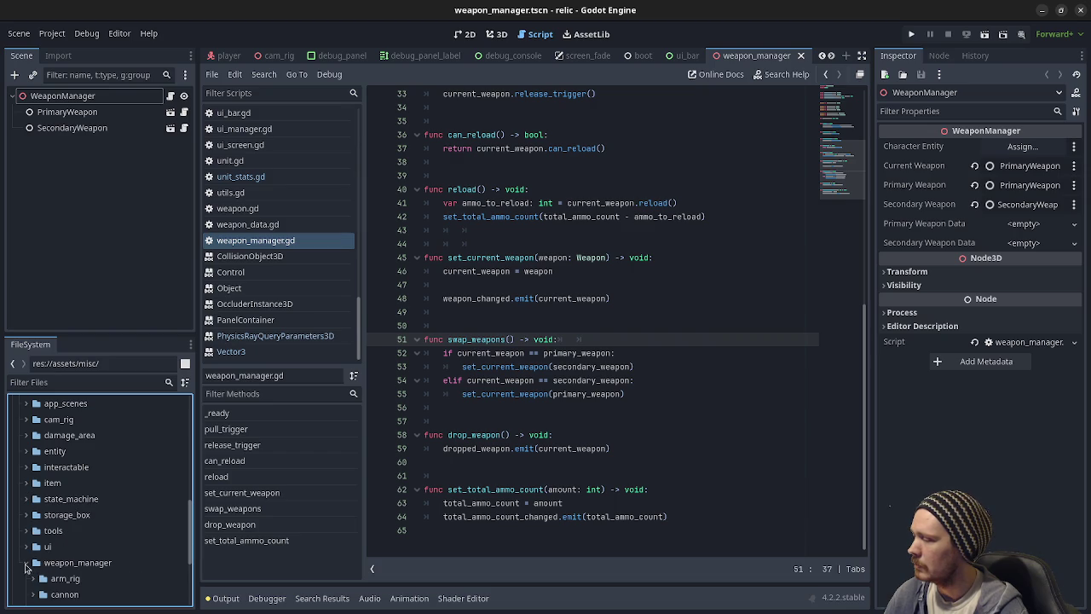
left_click(26, 564)
Step: Re-expand the item folder, leaving its items and item_effect subfolders collapsed
scroll(25, 565, "up", 7)
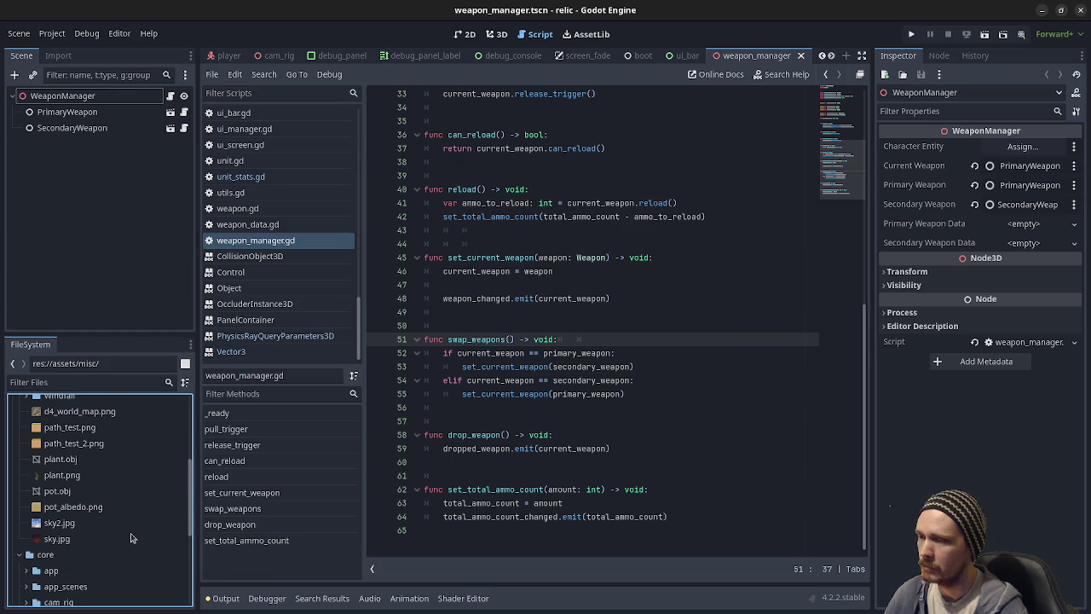
mouse_move(132, 537)
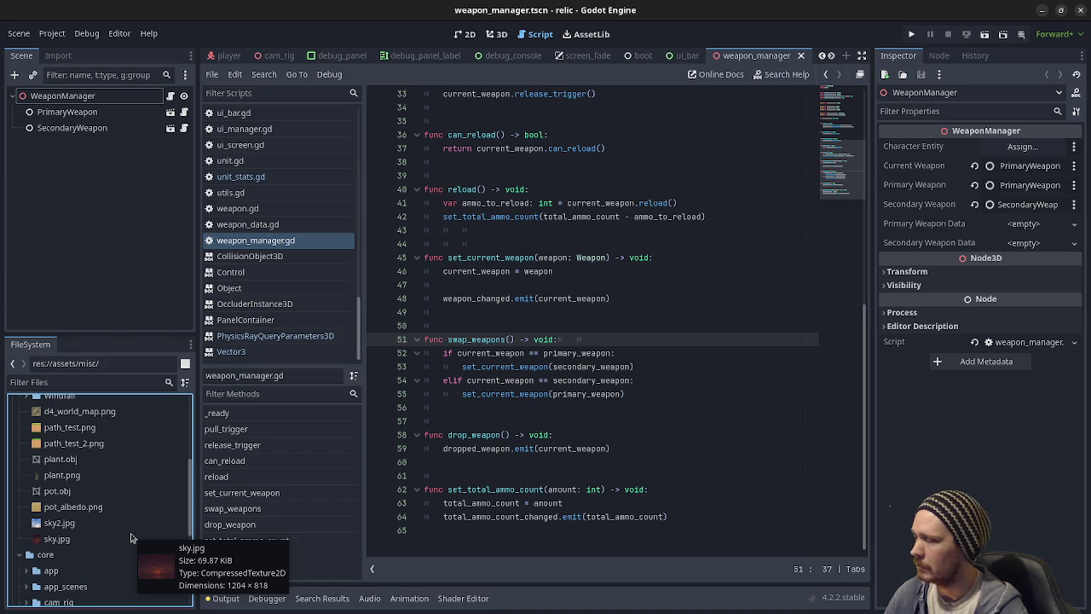
scroll(76, 520, "down", 6)
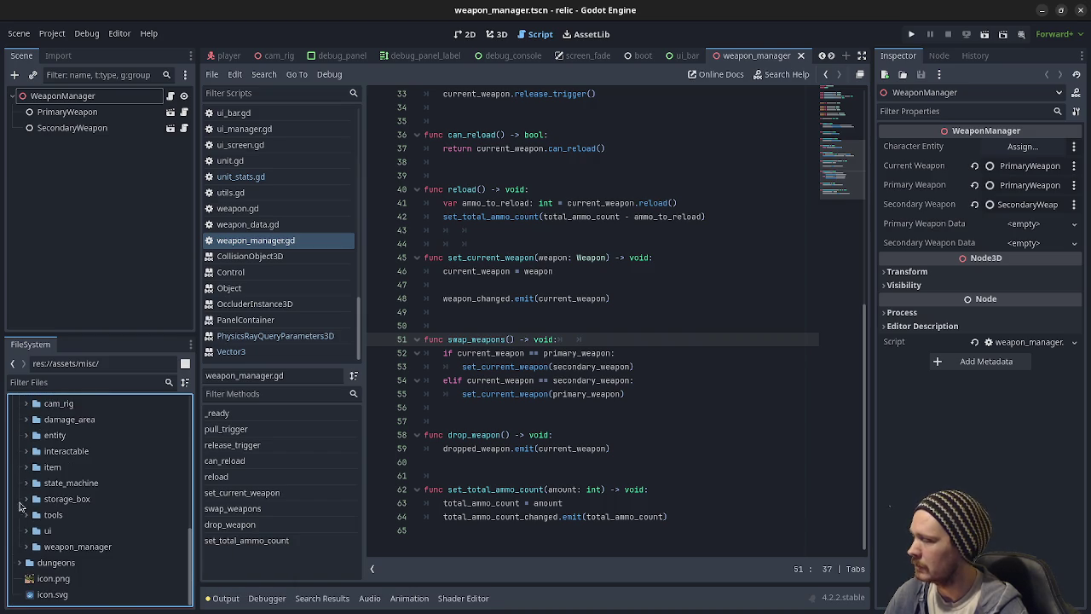
left_click(27, 468)
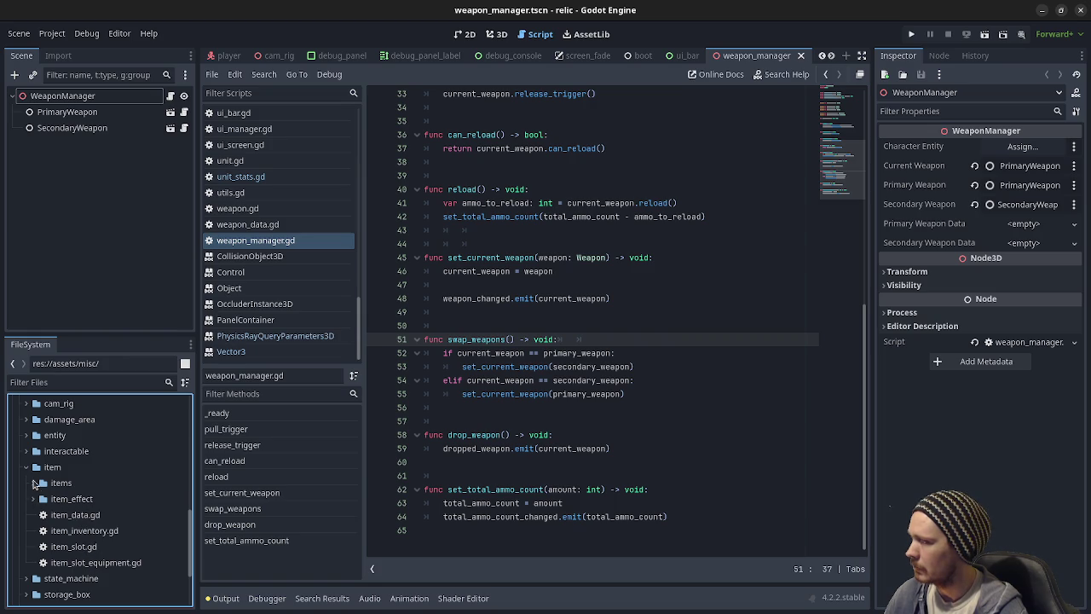
left_click(34, 482)
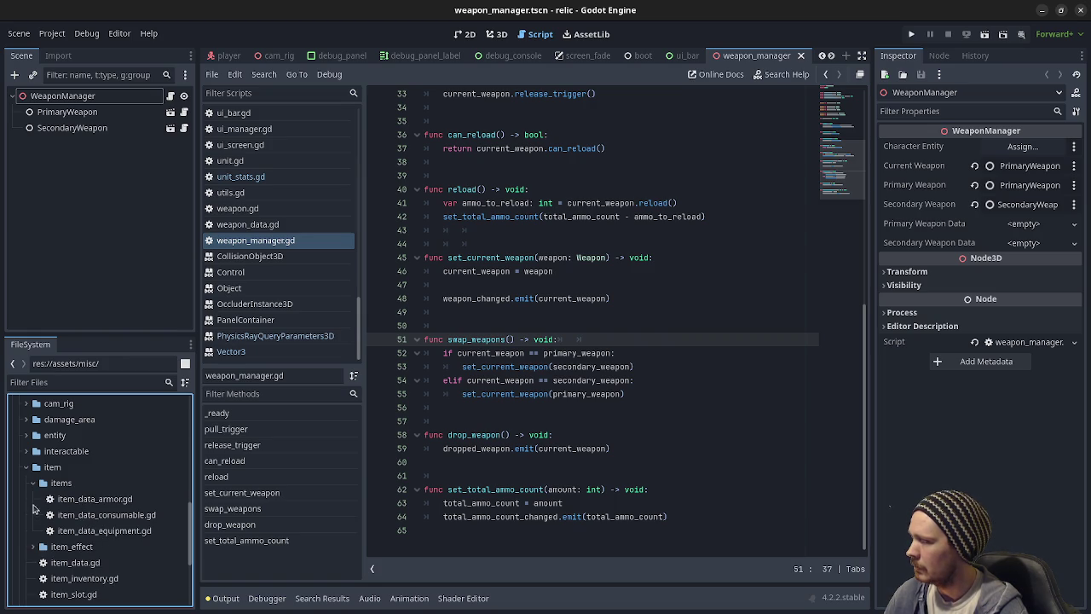
left_click(33, 482)
left_click(33, 499)
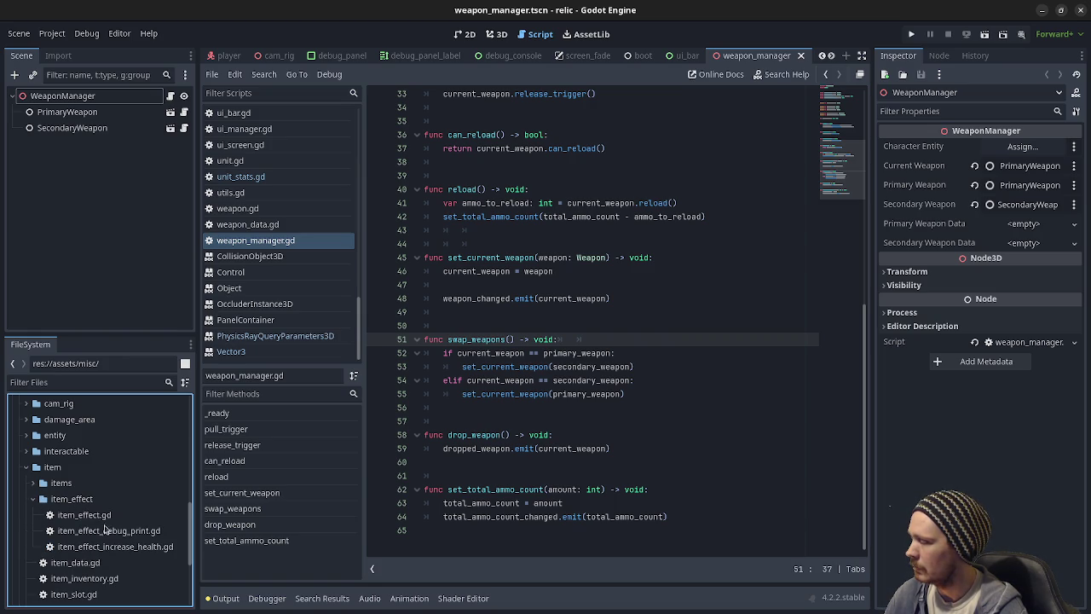
left_click(36, 505)
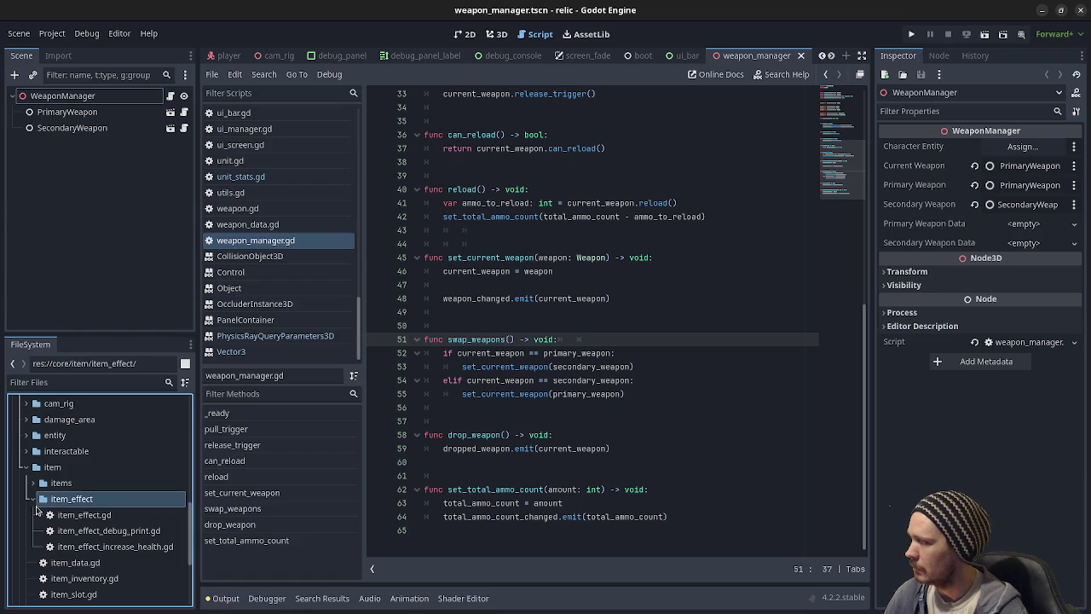
left_click(33, 499)
Step: Open item_data.gd, item_slot.gd and item_inventory.gd in the script editor
left_click(90, 515)
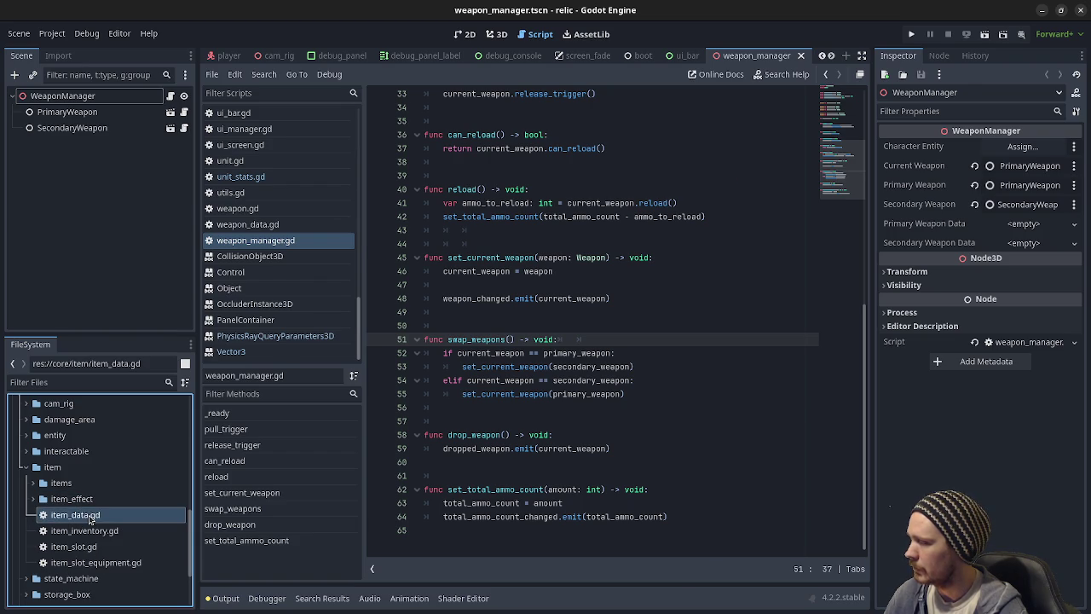
double_click(89, 516)
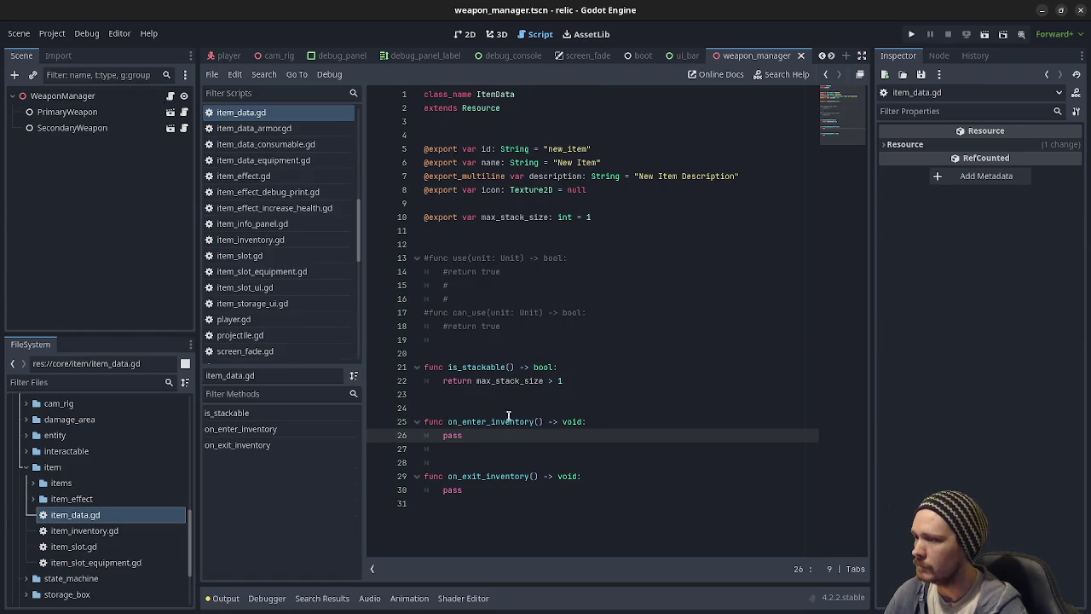
left_click(88, 534)
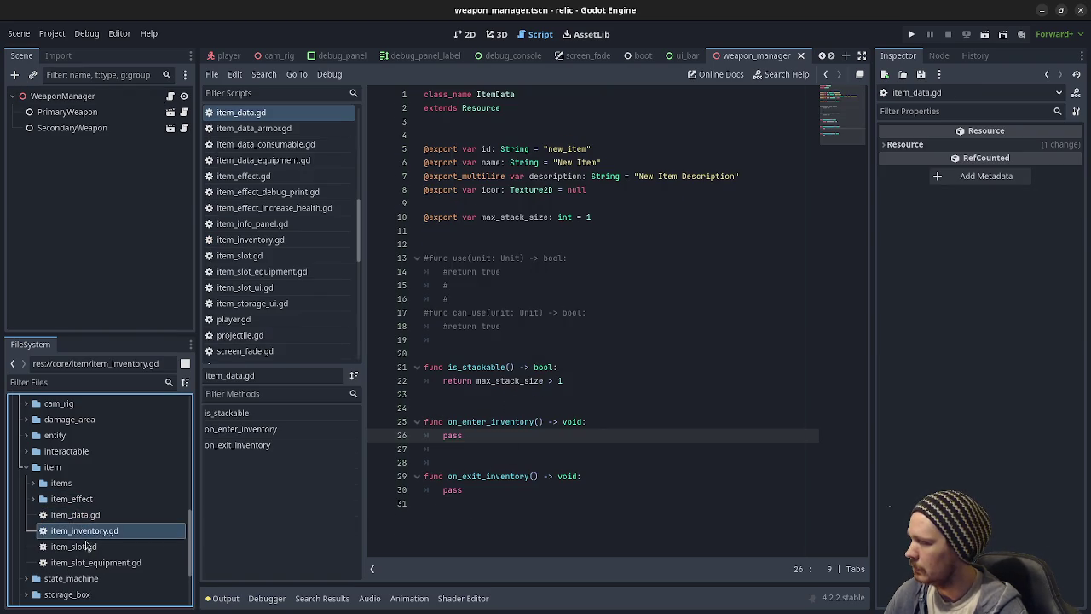
double_click(86, 546)
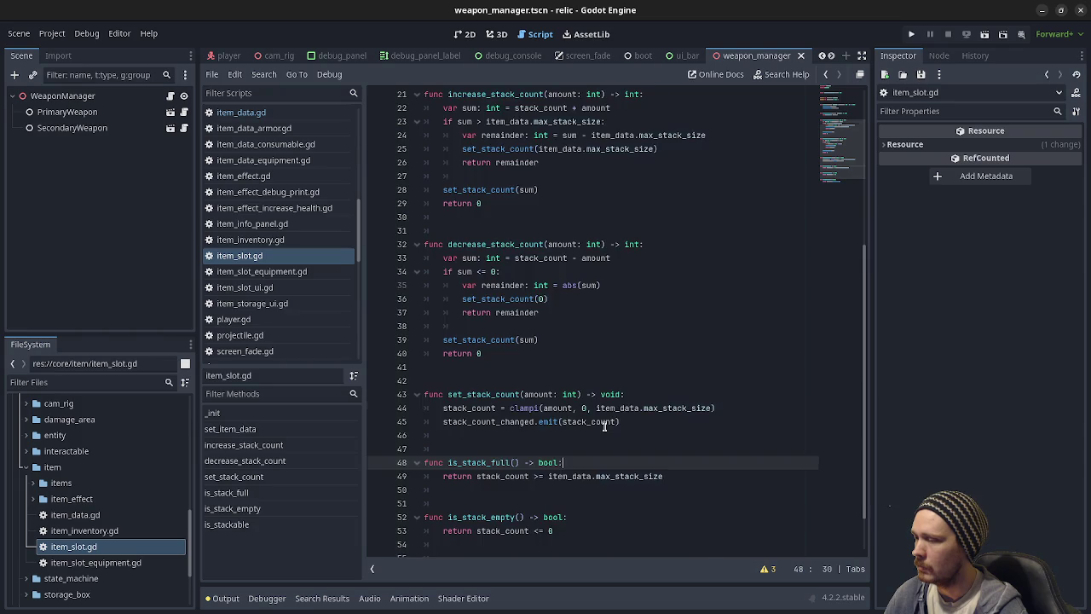
scroll(604, 425, "up", 5)
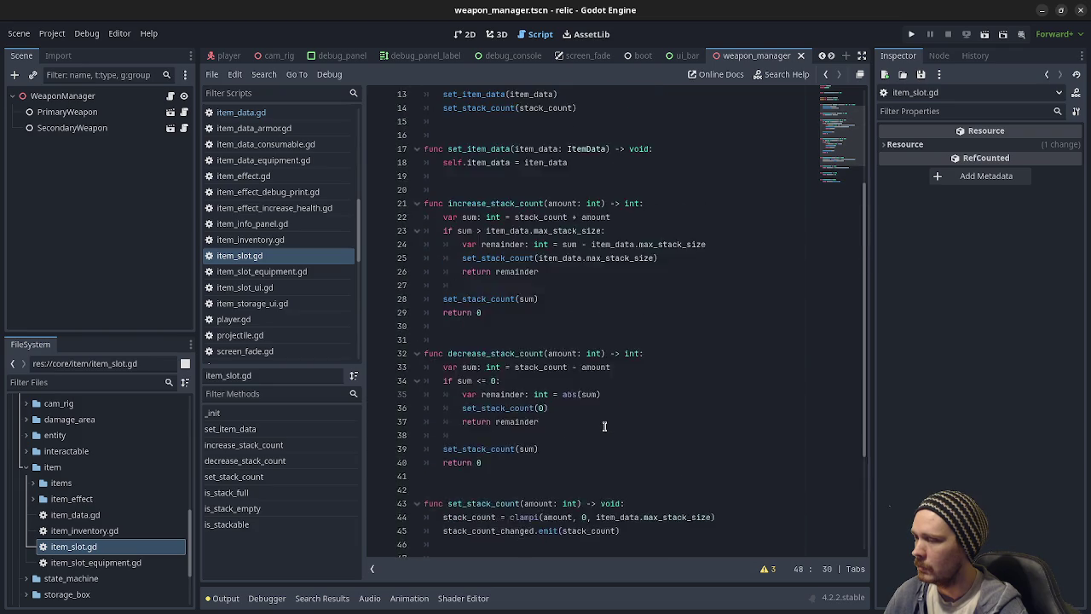
double_click(85, 530)
Step: Read down through item_inventory.gd, then select the storage_box folder
left_click(582, 367)
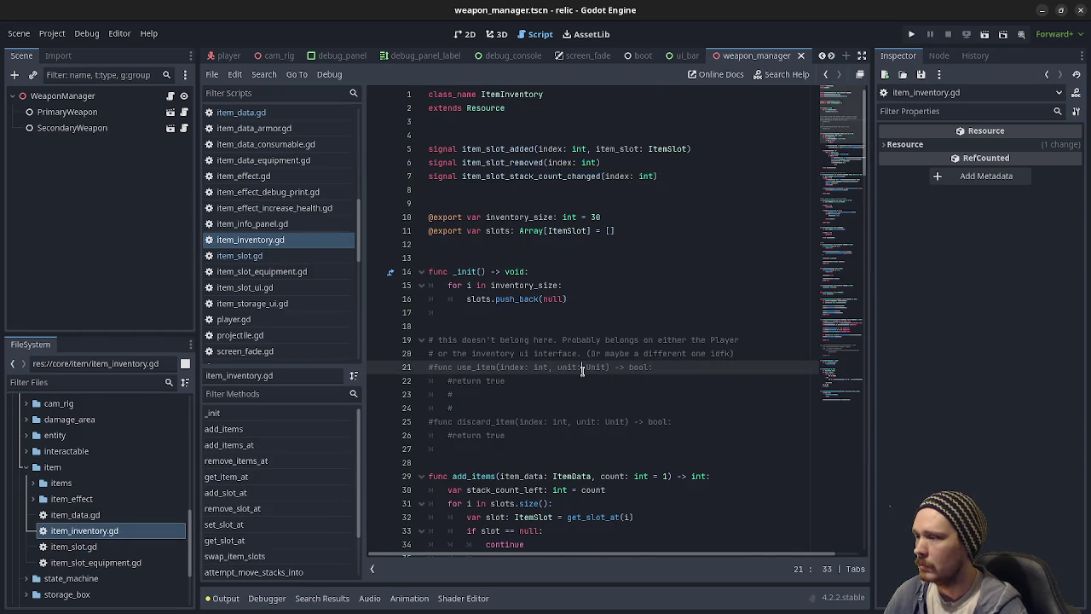
scroll(582, 371, "down", 1)
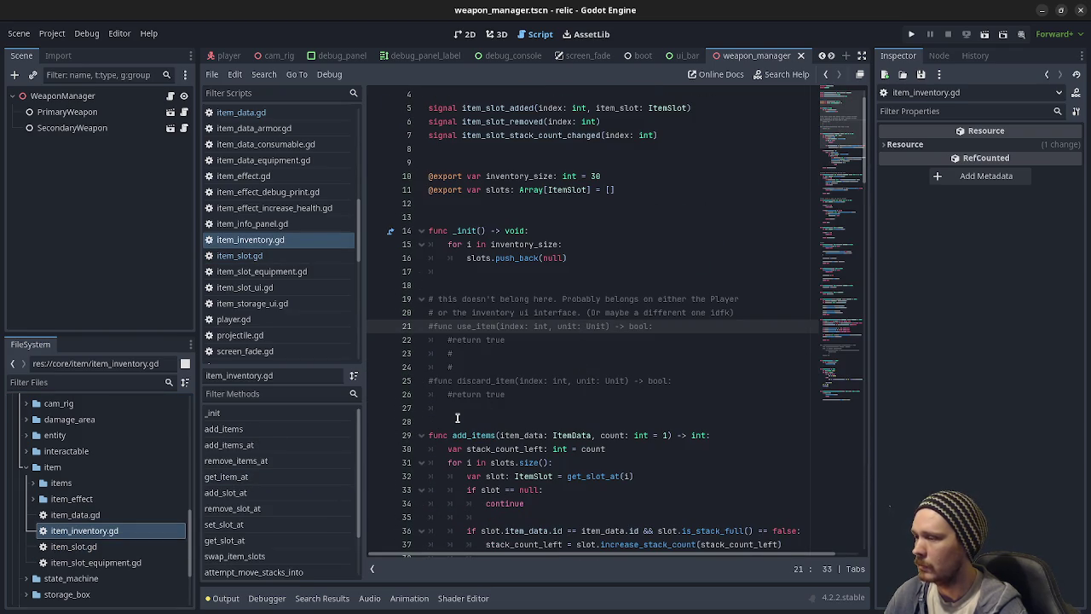
scroll(457, 418, "down", 15)
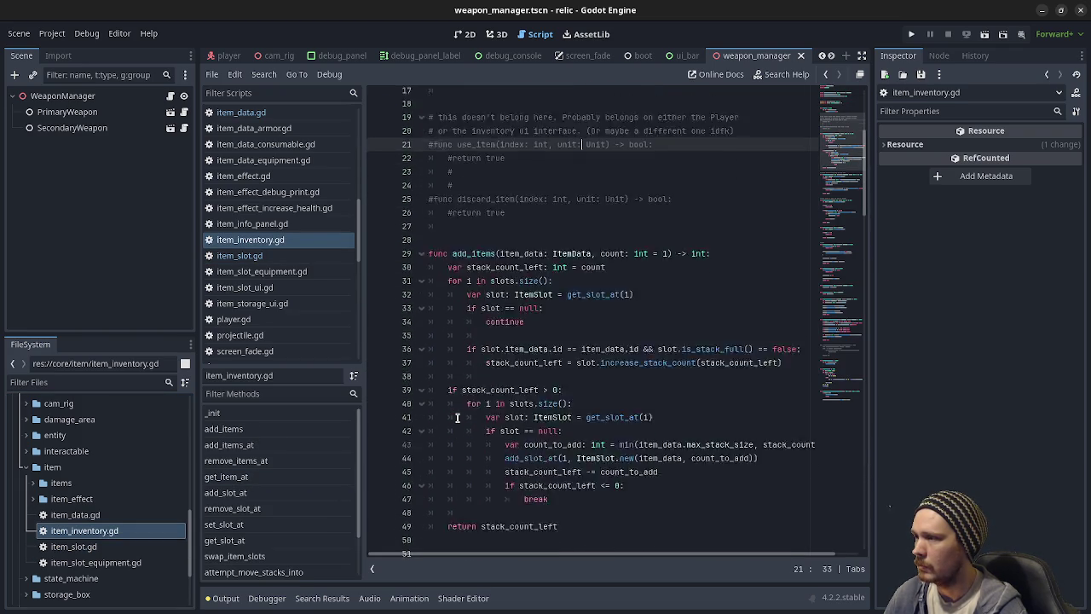
scroll(457, 417, "down", 18)
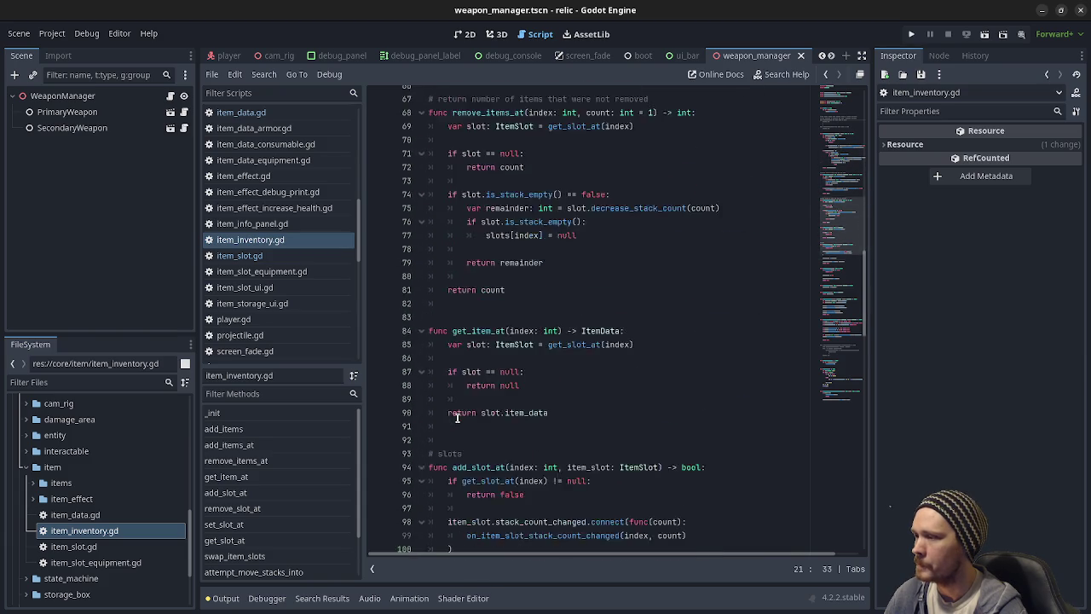
scroll(457, 418, "down", 8)
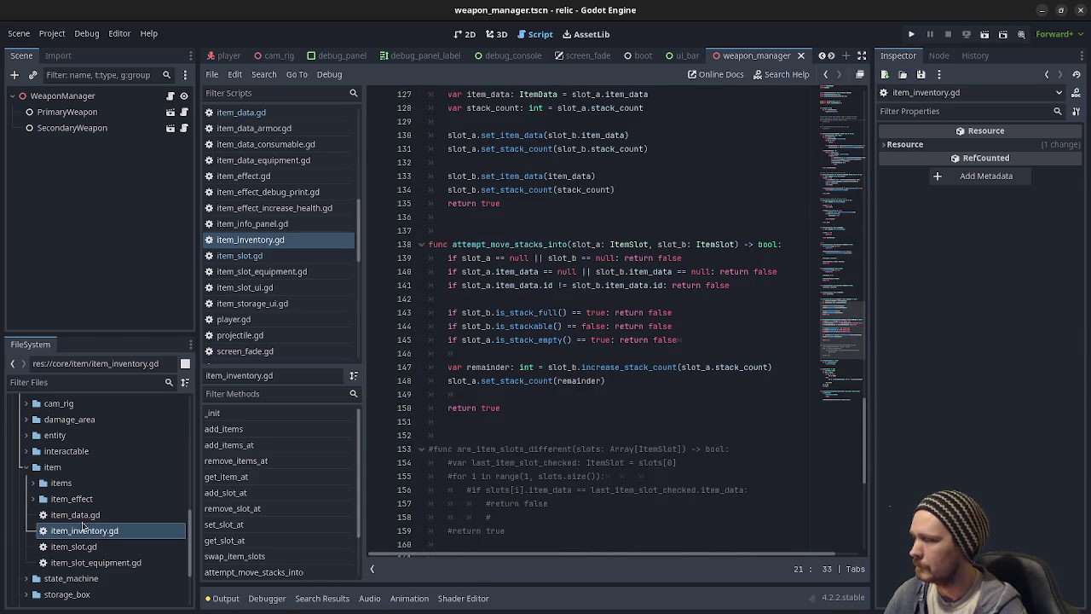
scroll(46, 467, "down", 2)
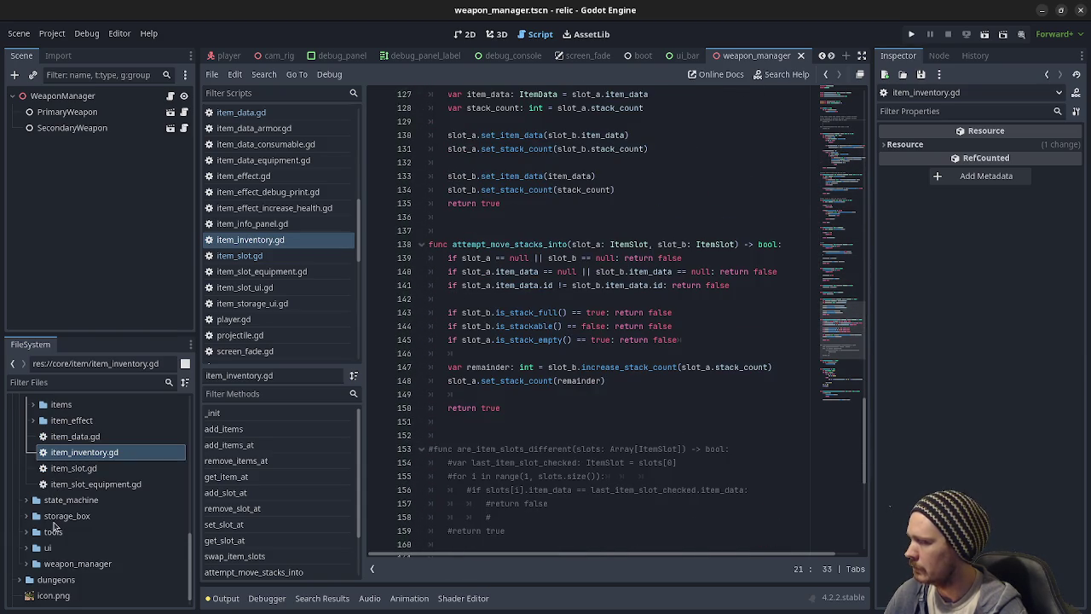
left_click(70, 521)
Step: Open storage_box.gltf's import settings and close them without changes
left_click(26, 516)
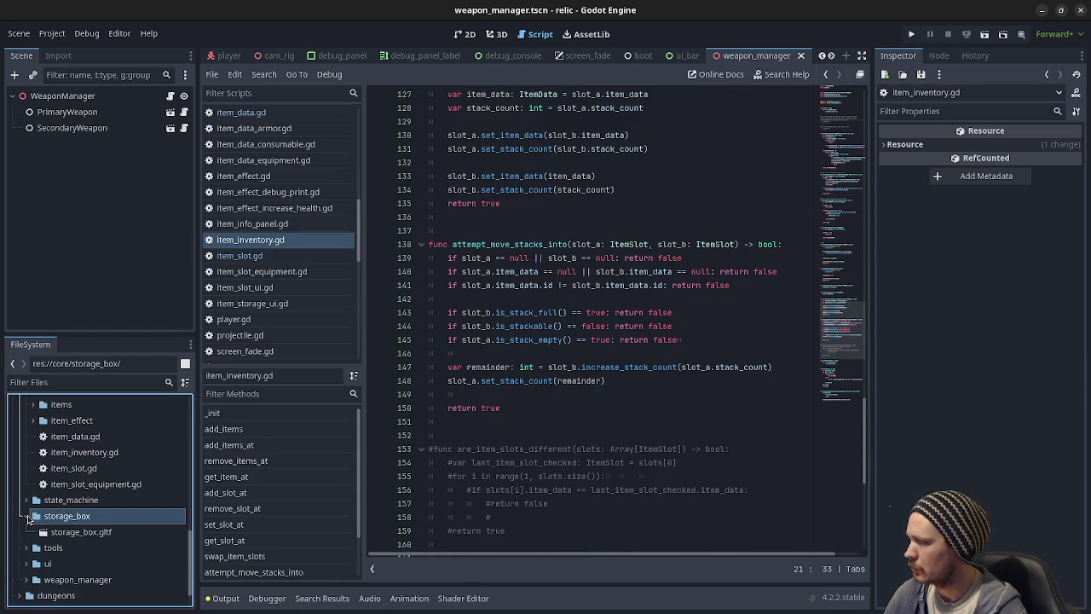
left_click(55, 530)
double_click(55, 531)
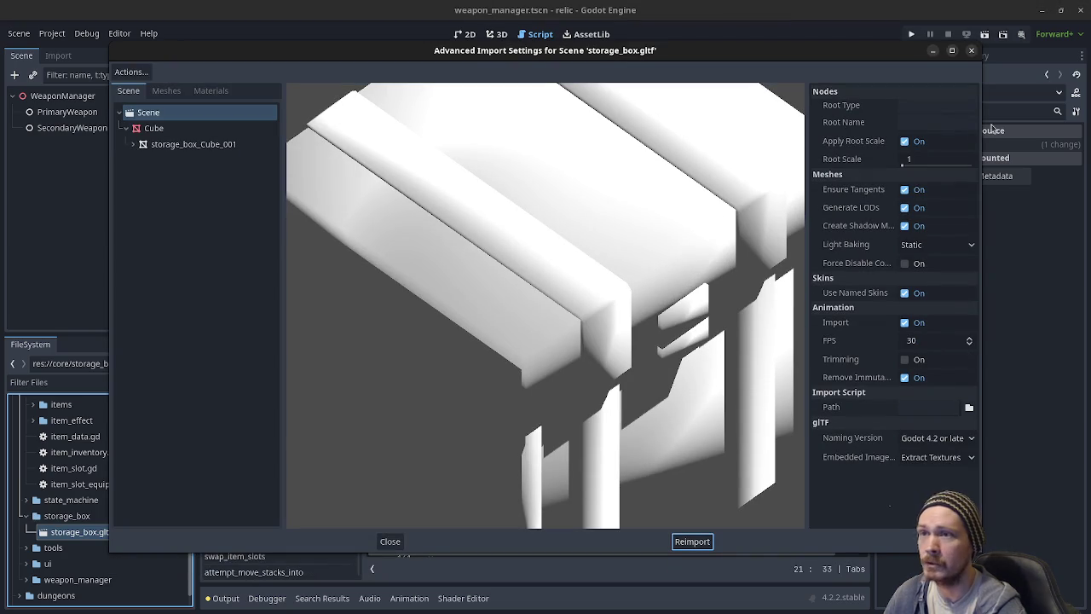
left_click(976, 55)
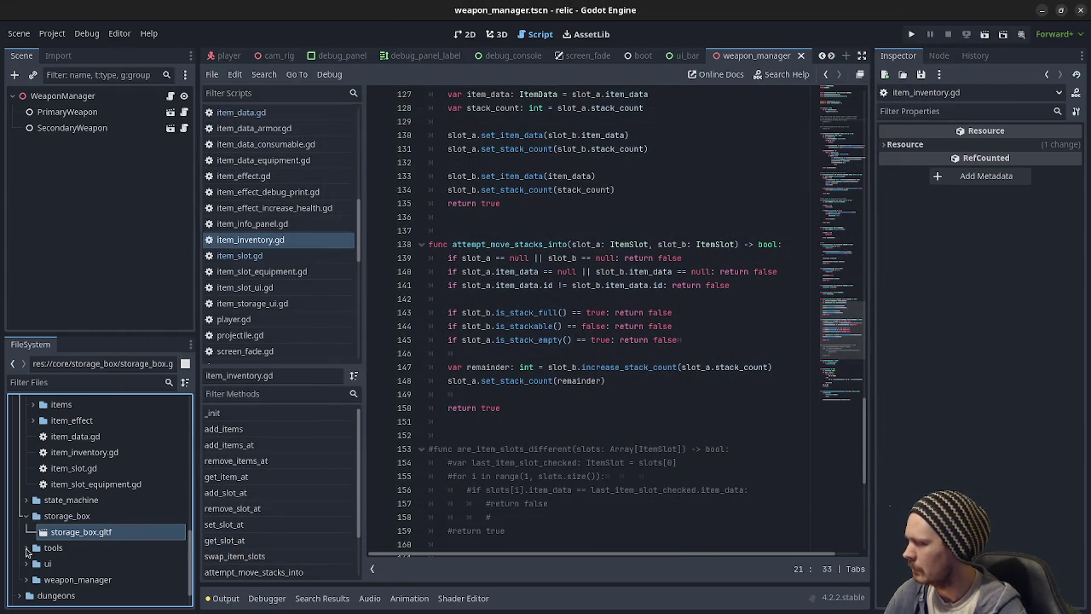
Step: Expand interactable > interactable_storage_box and open interactable_storage_box.gd
scroll(72, 549, "up", 2)
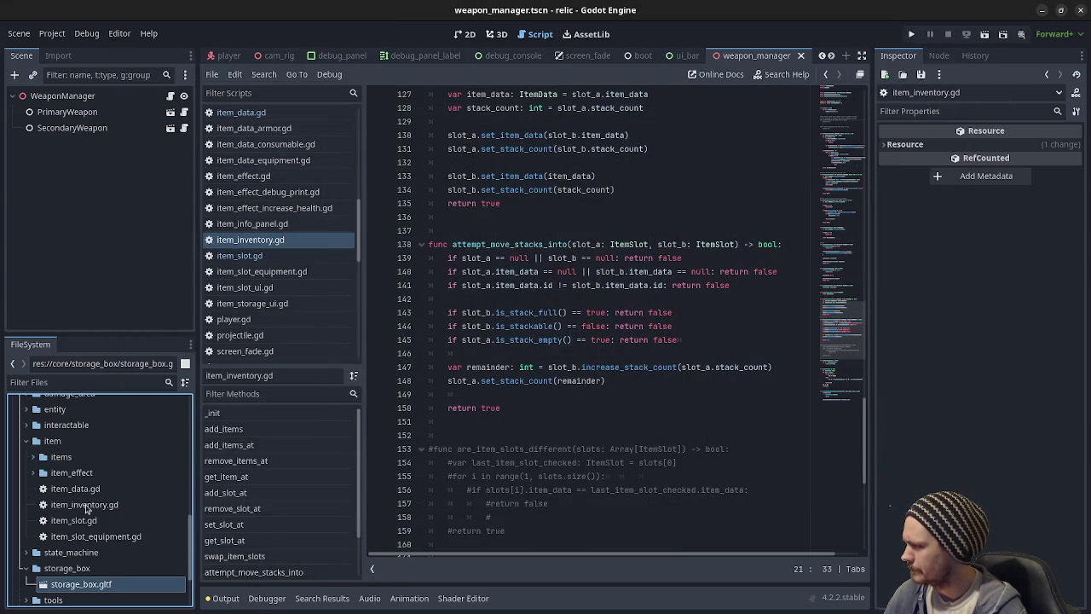
scroll(89, 493, "up", 3)
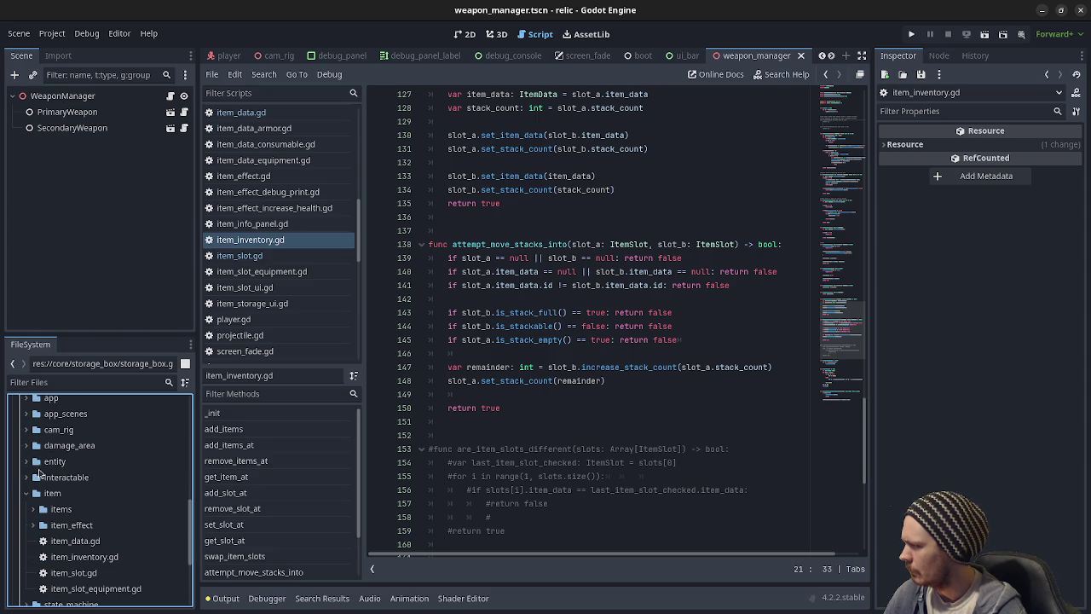
left_click(26, 477)
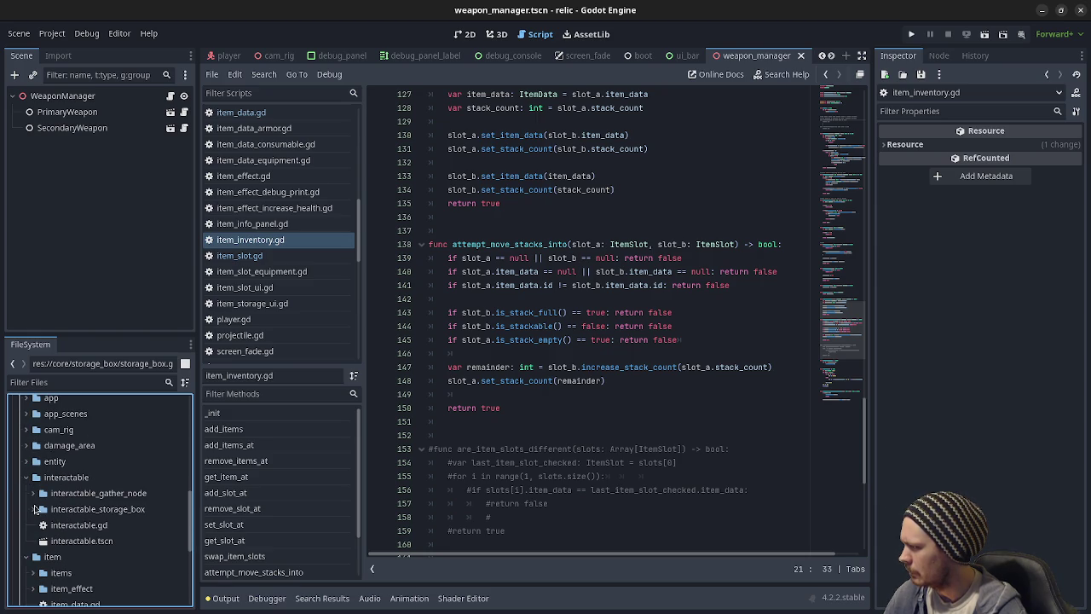
left_click(33, 508)
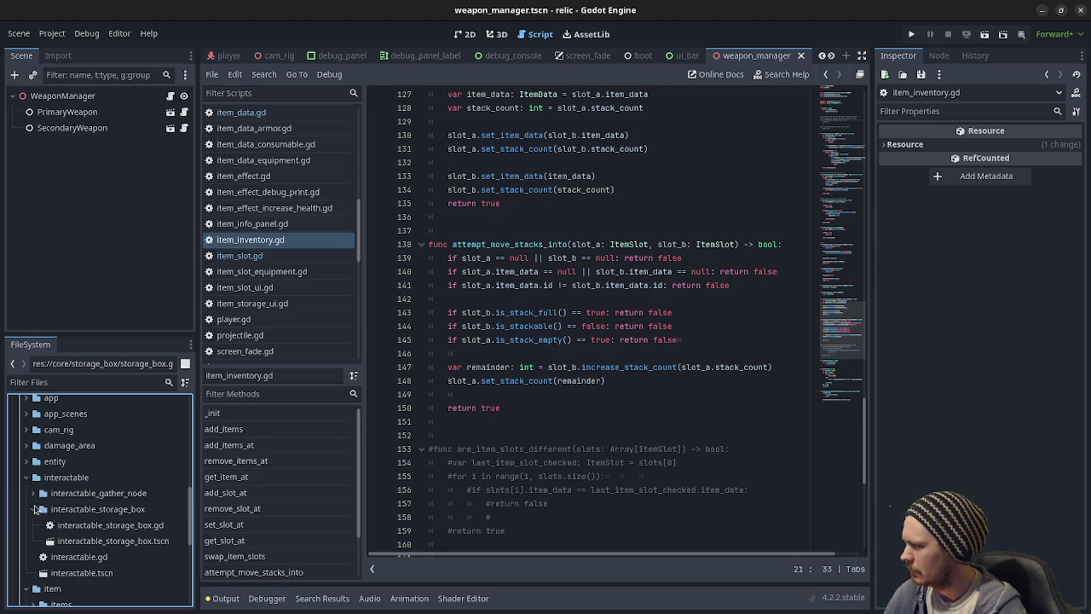
double_click(90, 525)
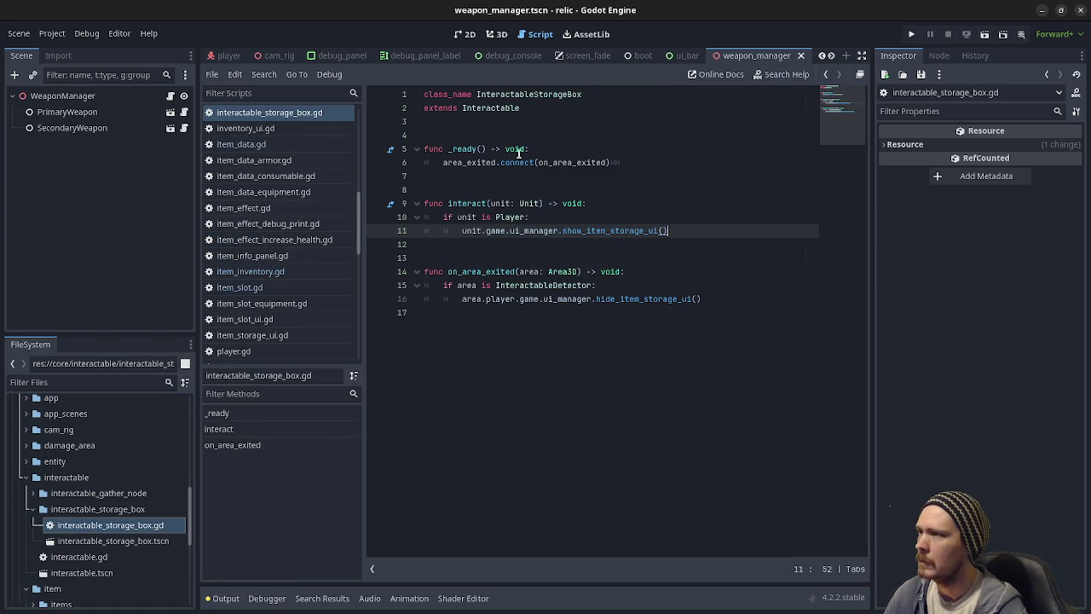
Step: Select the Interactable base class name, then switch to game.gd in the Scripts list
double_click(492, 108)
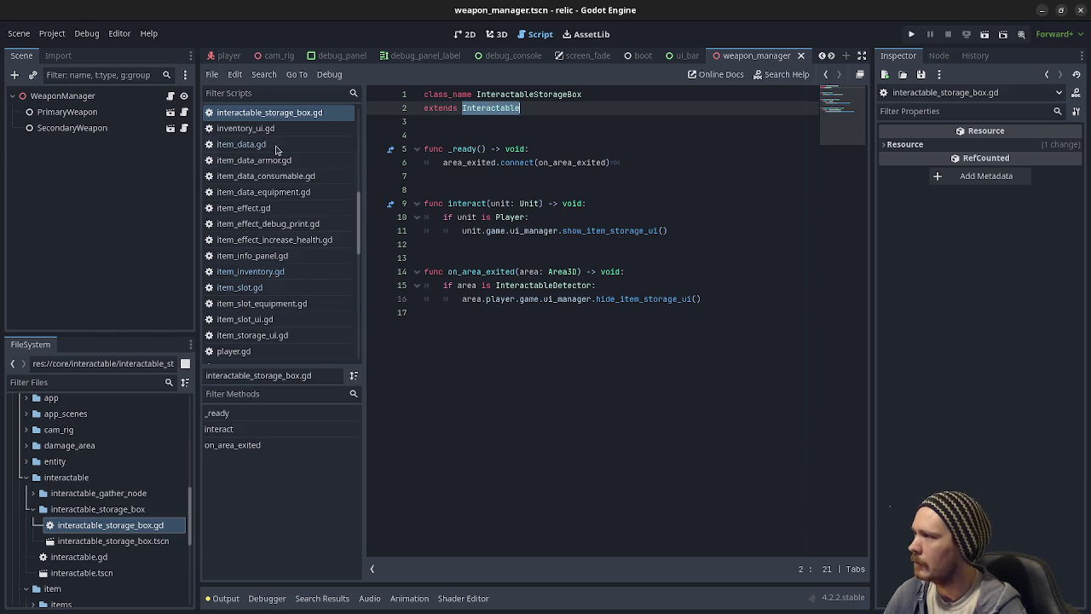
scroll(263, 235, "up", 5)
scroll(262, 235, "up", 3)
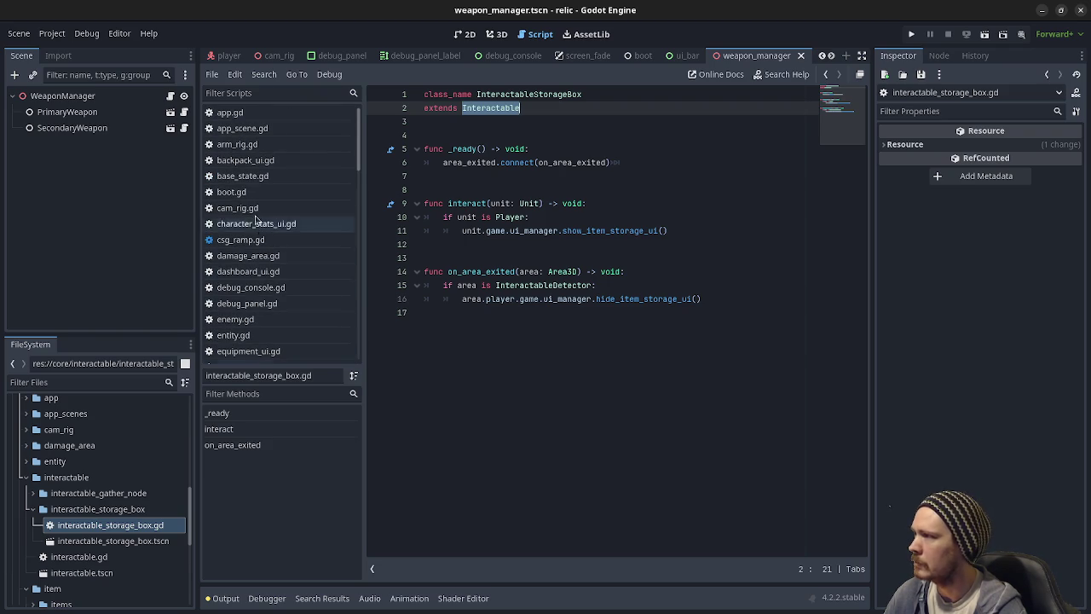
scroll(247, 224, "down", 2)
scroll(246, 224, "down", 1)
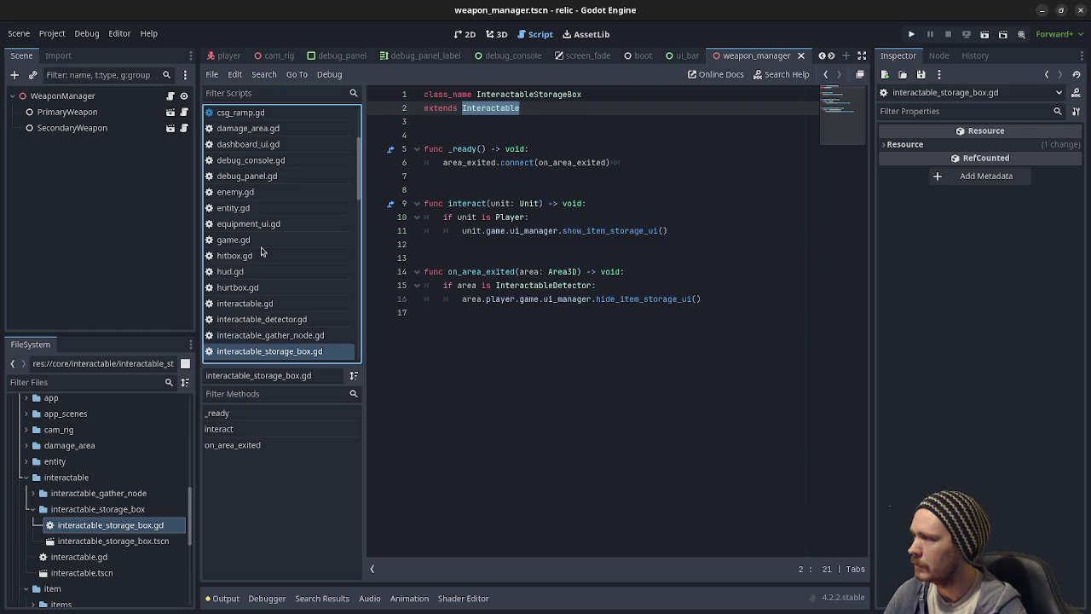
left_click(260, 241)
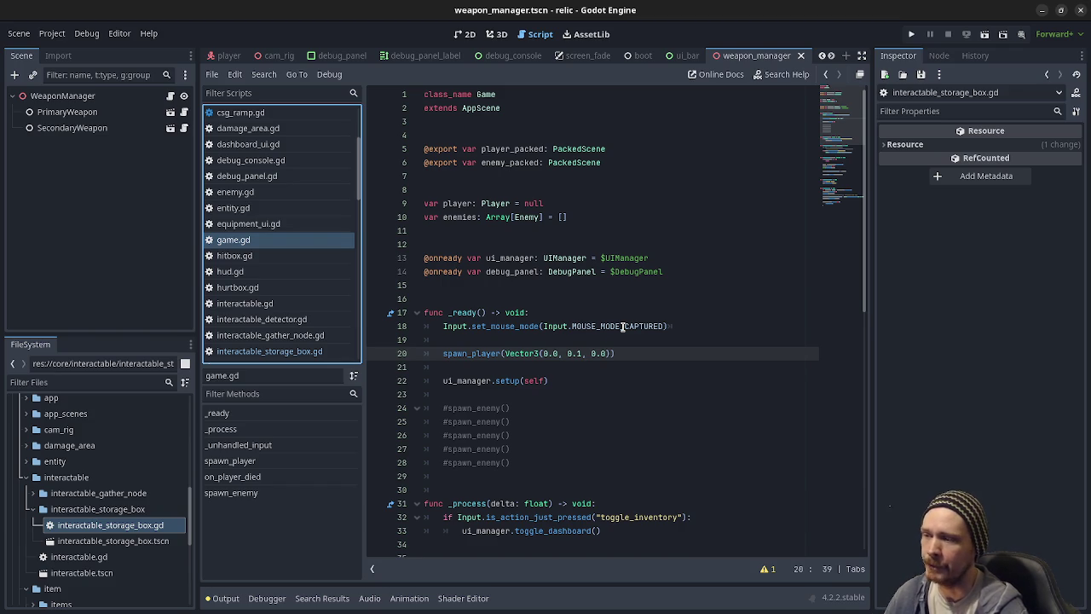
left_click(646, 355)
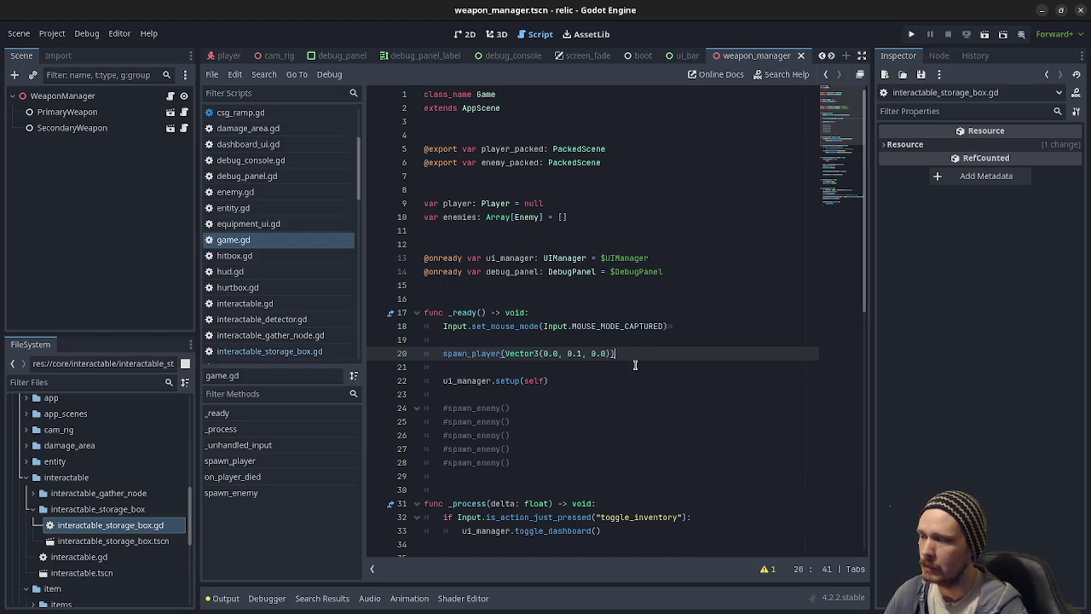
scroll(635, 365, "down", 2)
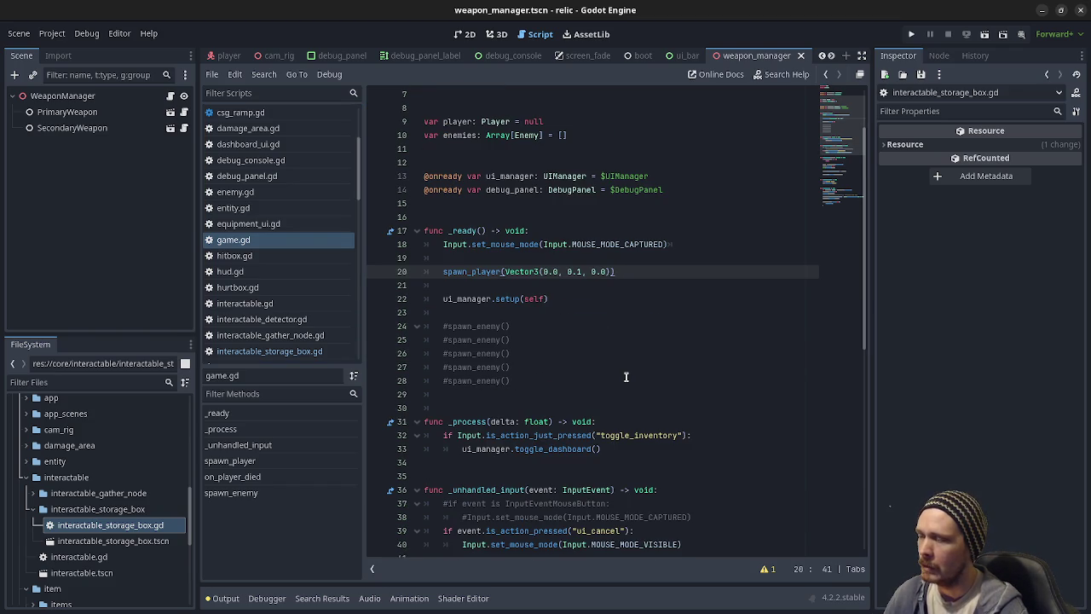
scroll(625, 377, "up", 2)
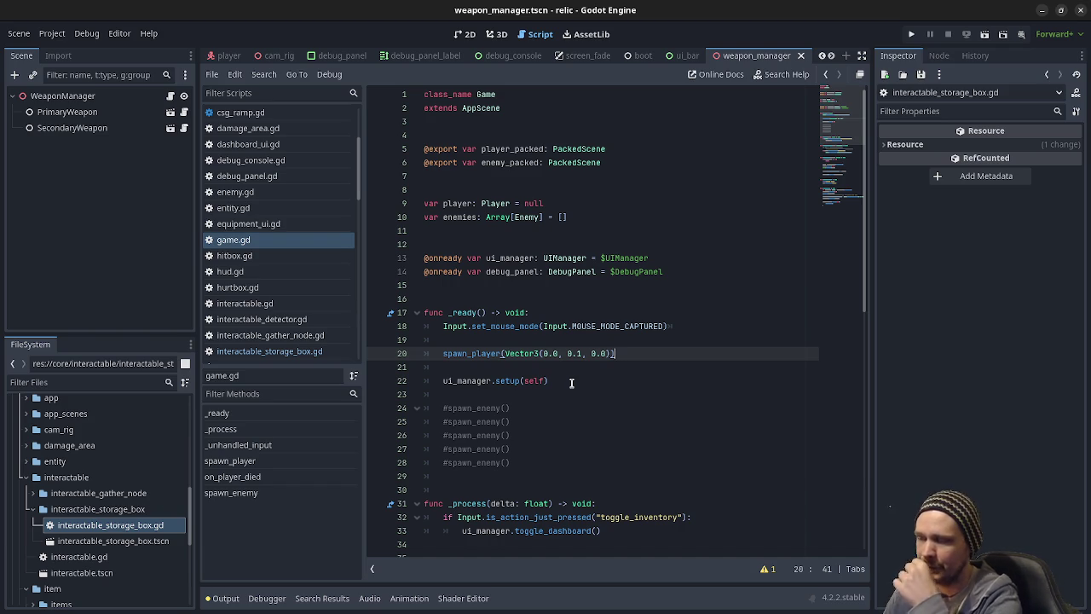
left_click(571, 383)
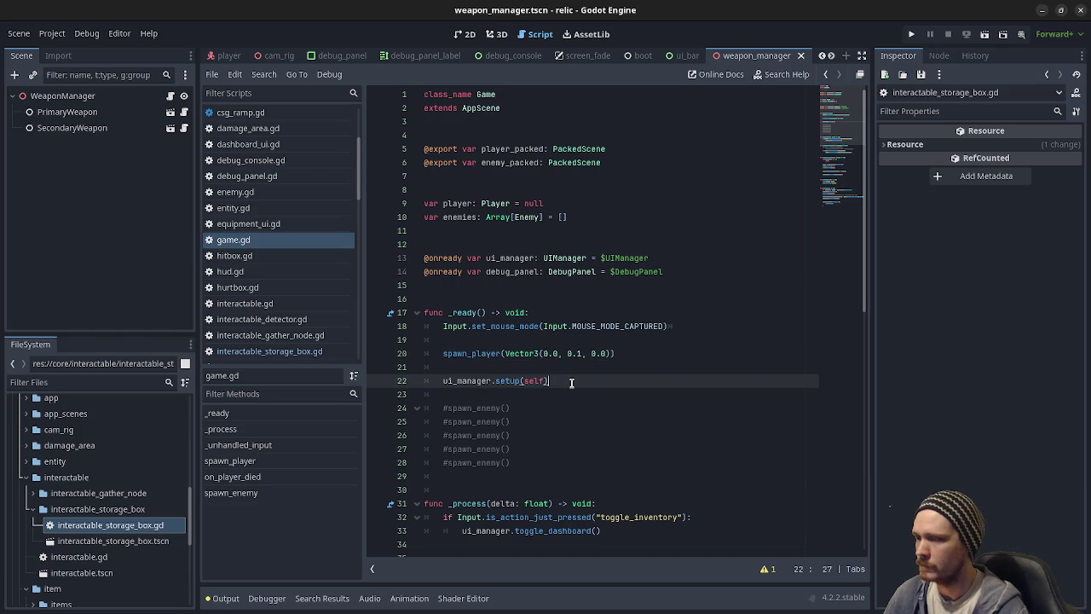
scroll(571, 383, "down", 6)
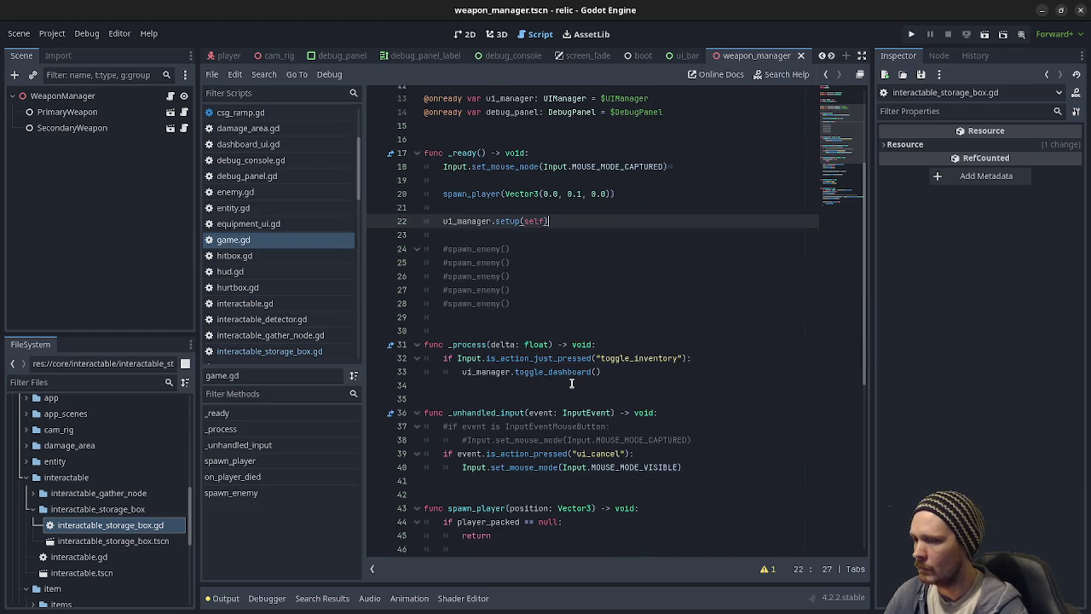
scroll(571, 383, "up", 7)
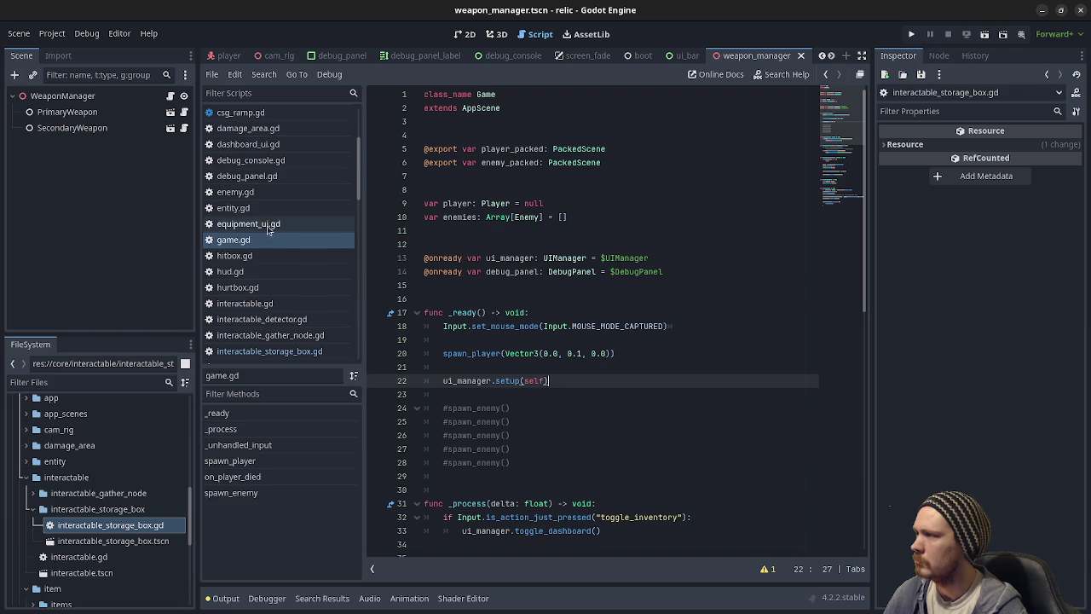
scroll(600, 408, "down", 3)
scroll(600, 407, "down", 10)
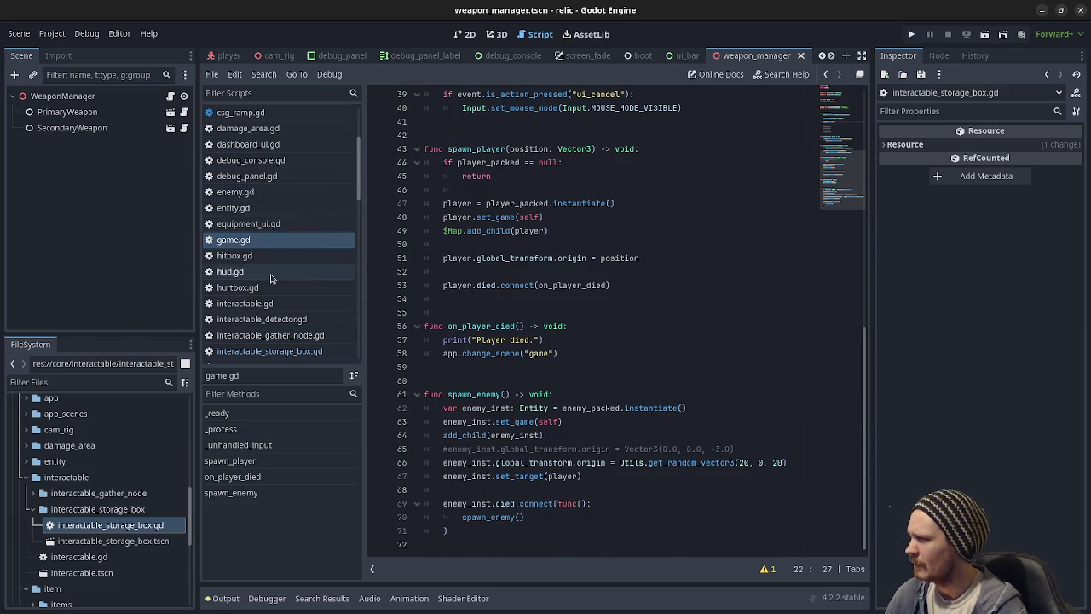
scroll(271, 278, "down", 8)
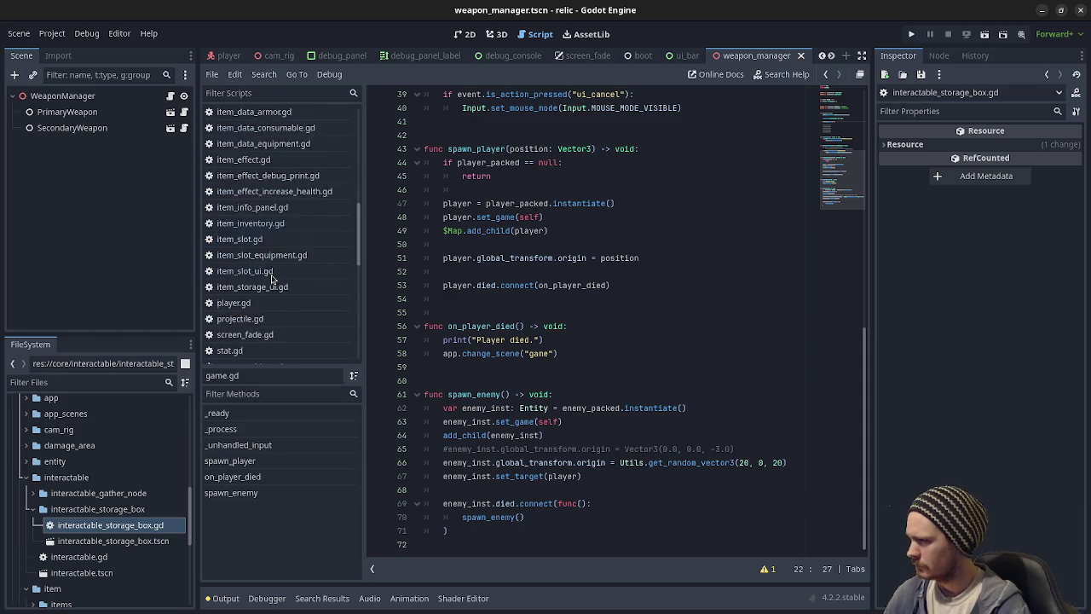
scroll(271, 278, "down", 1)
scroll(271, 278, "down", 5)
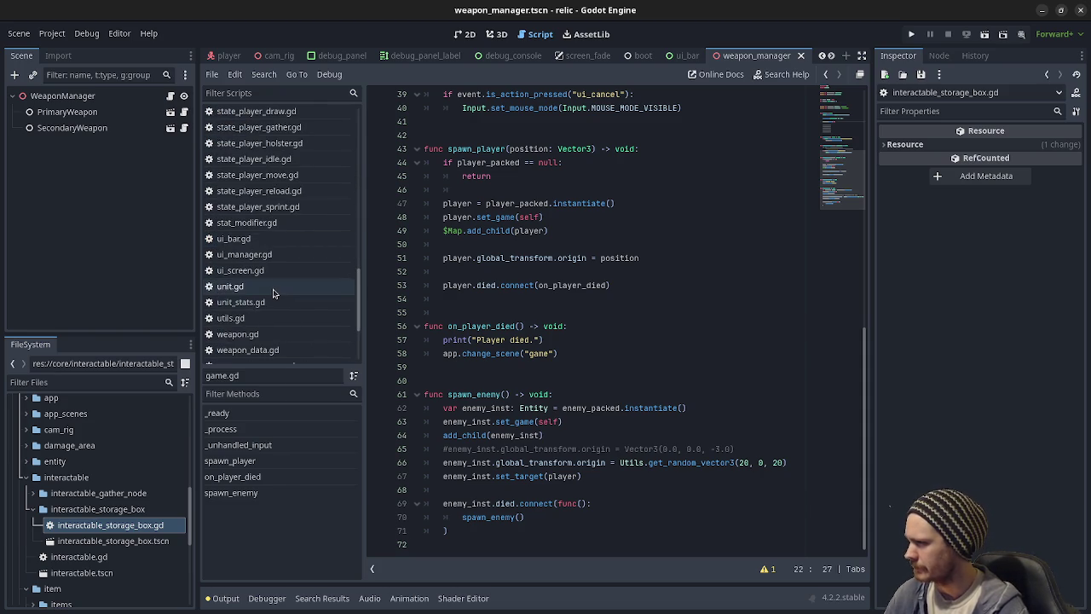
Step: Inspect dashboard_ui and item_storage_ui in ui_manager.gd, then switch to item_storage_ui.gd
left_click(268, 254)
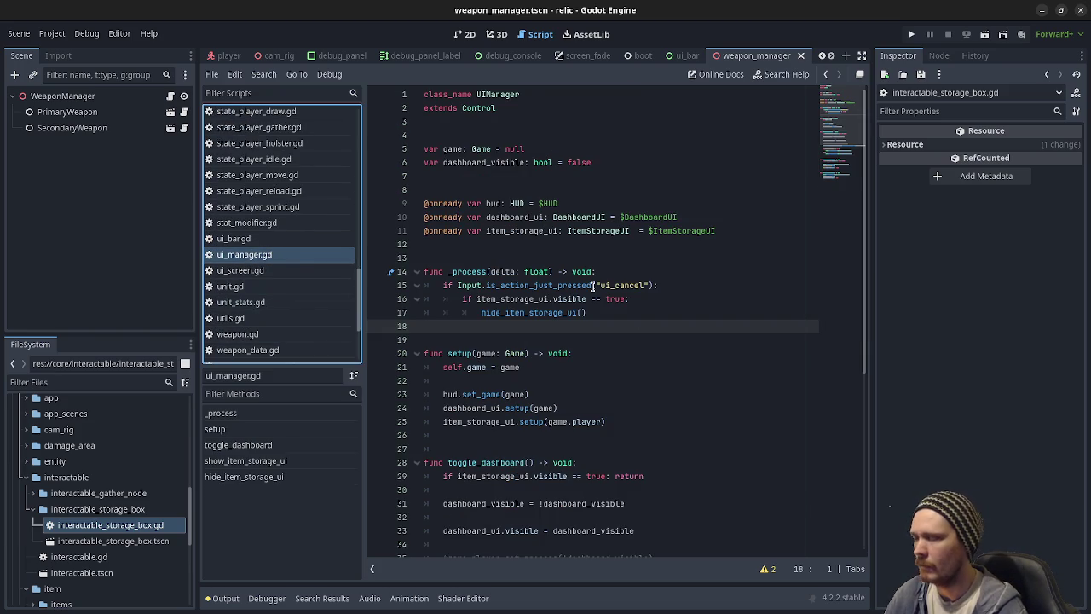
scroll(563, 350, "down", 5)
scroll(563, 351, "down", 2)
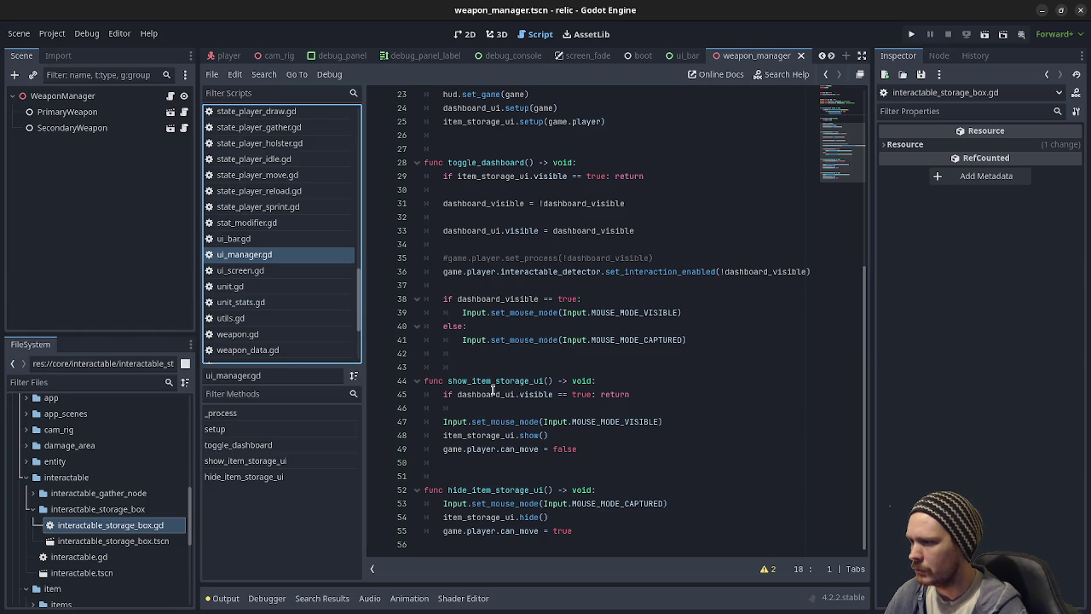
double_click(492, 394)
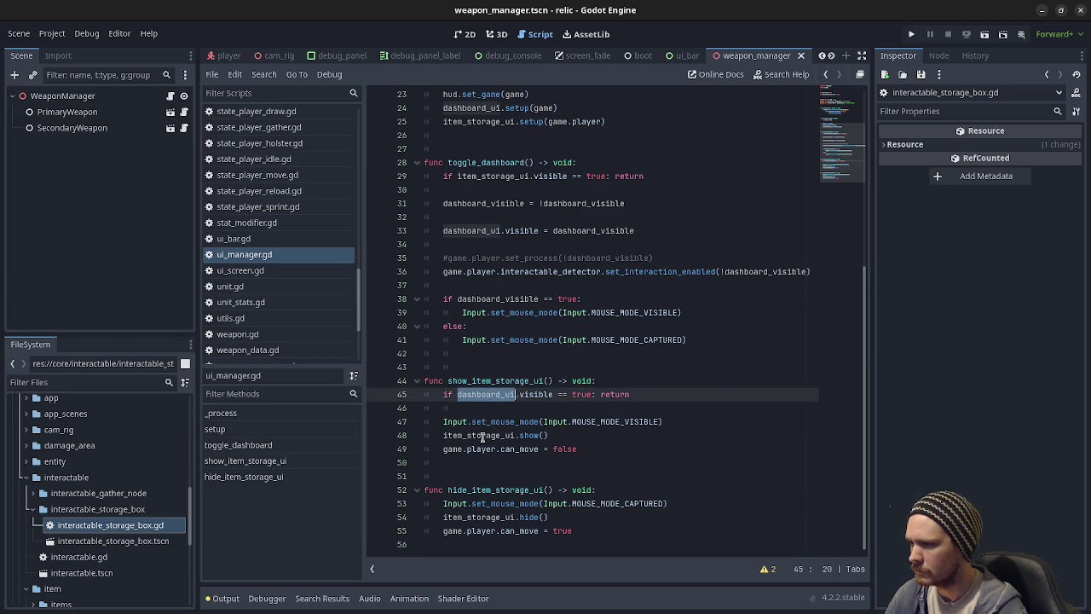
double_click(484, 435)
scroll(278, 292, "down", 3)
scroll(278, 293, "up", 10)
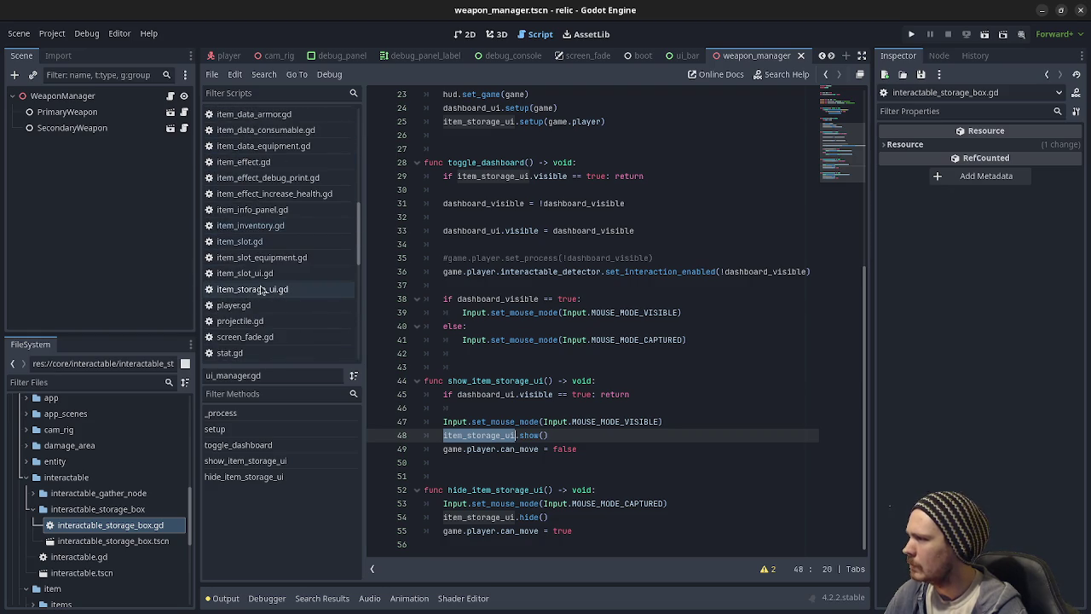
left_click(263, 289)
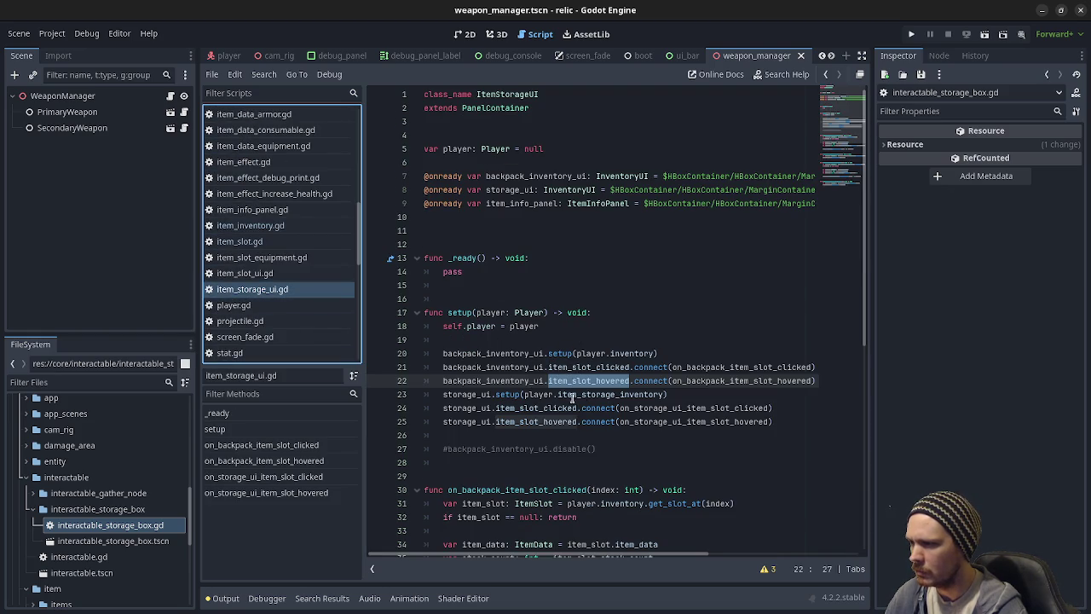
Step: Check player.gd's inventory and item_storage_inventory declarations on lines 5–6, then return to item_storage_ui.gd
double_click(604, 394)
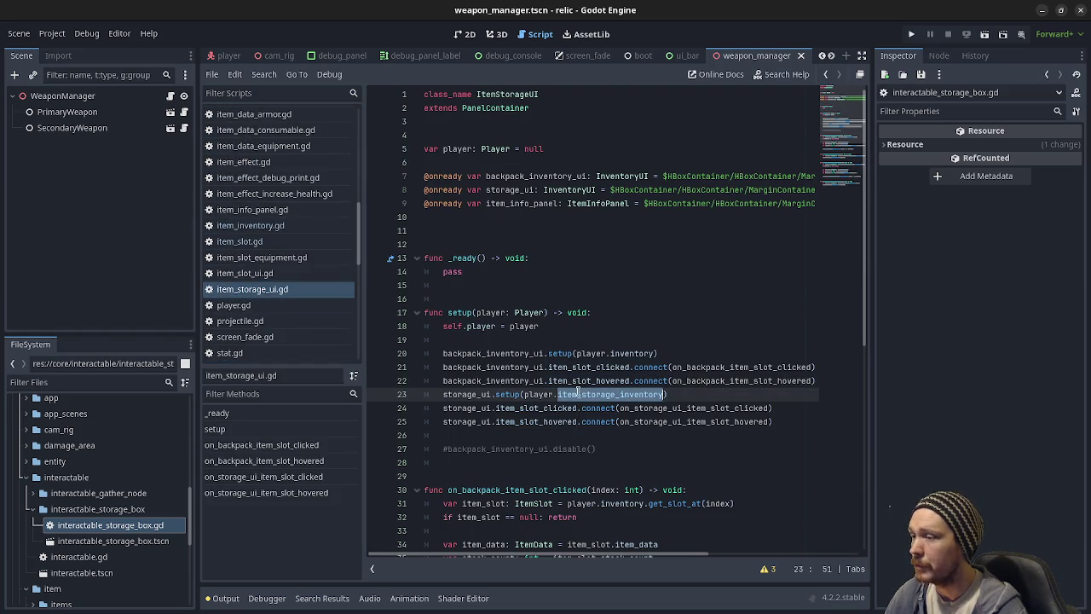
left_click(265, 305)
scroll(620, 281, "up", 20)
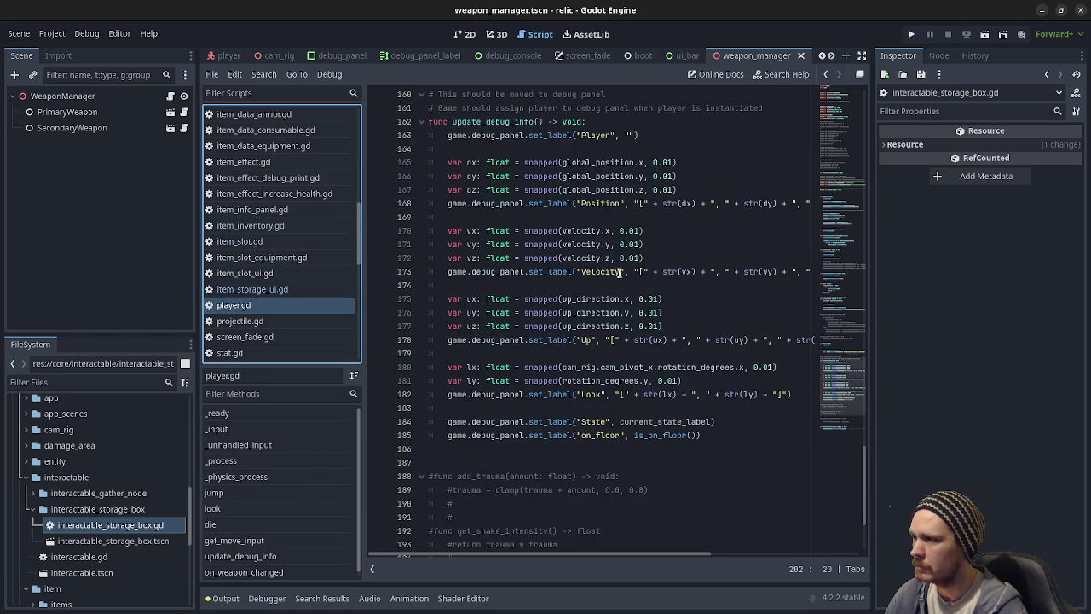
scroll(619, 307, "up", 20)
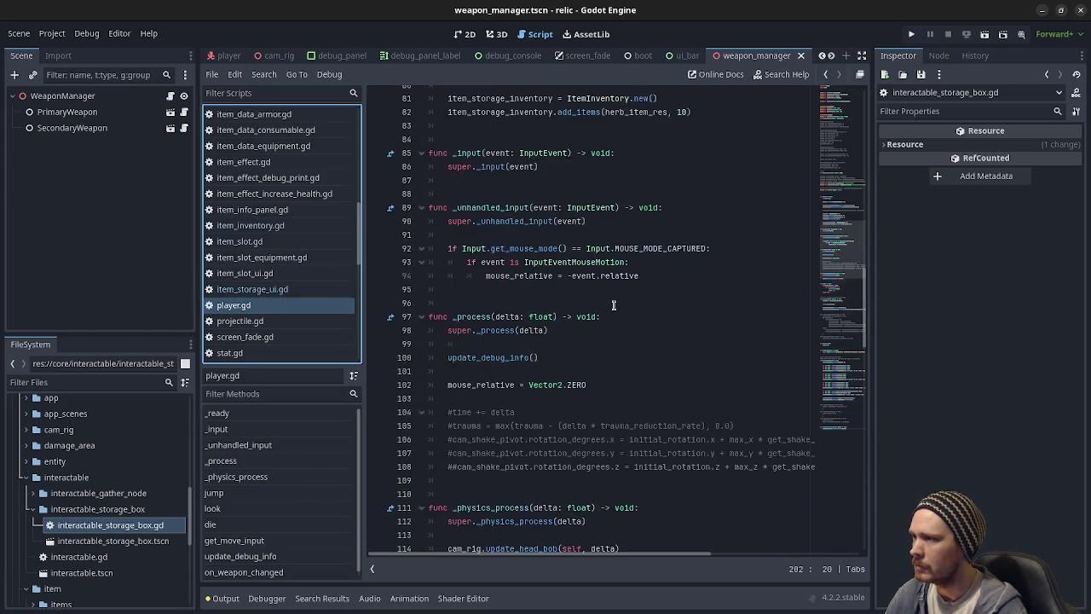
scroll(608, 307, "up", 3)
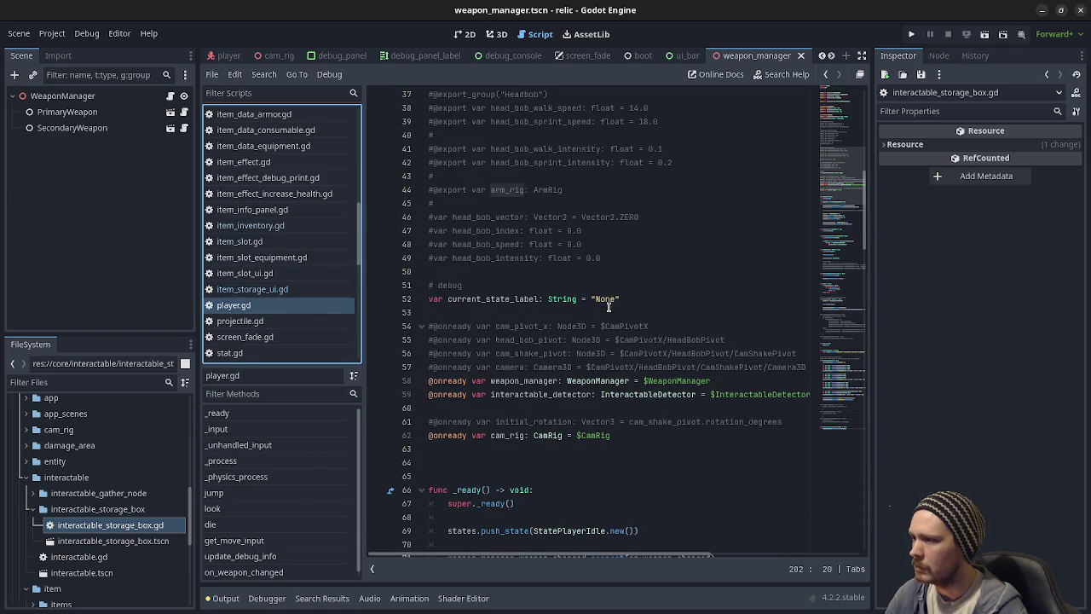
scroll(501, 330, "up", 10)
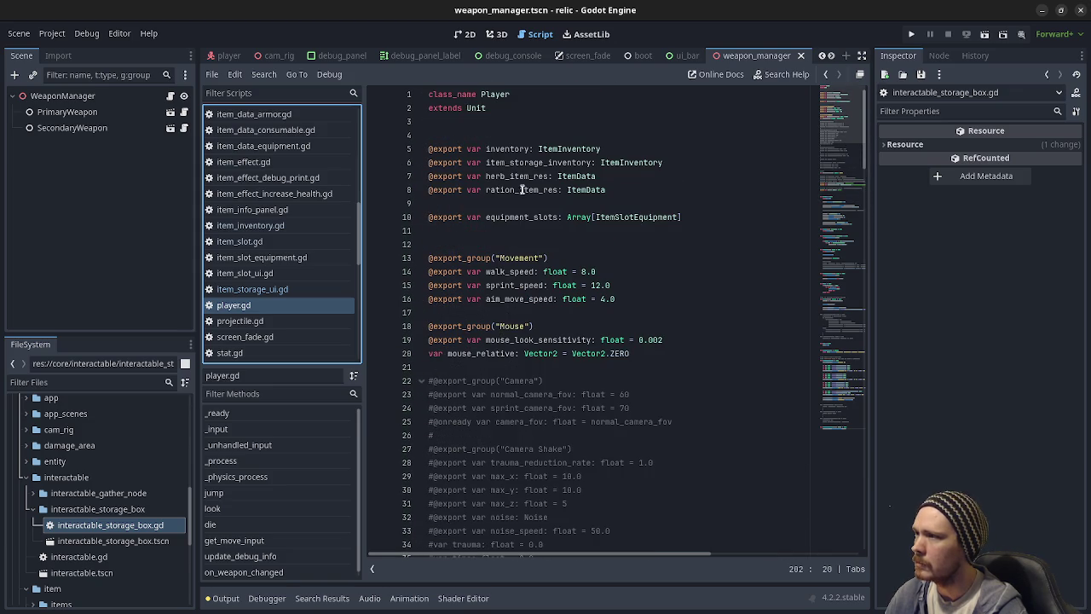
double_click(516, 150)
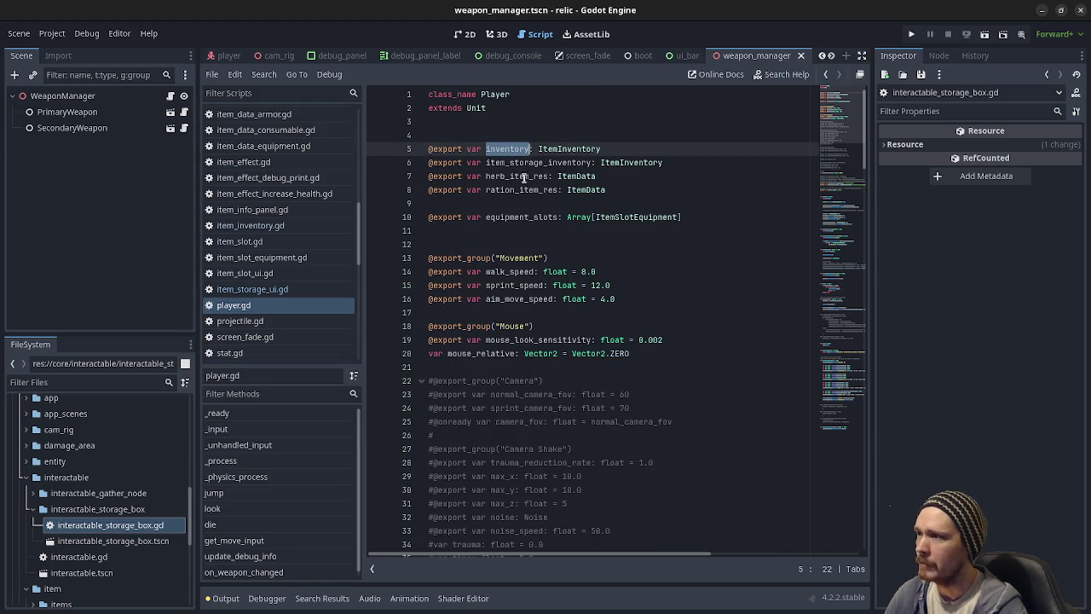
double_click(532, 163)
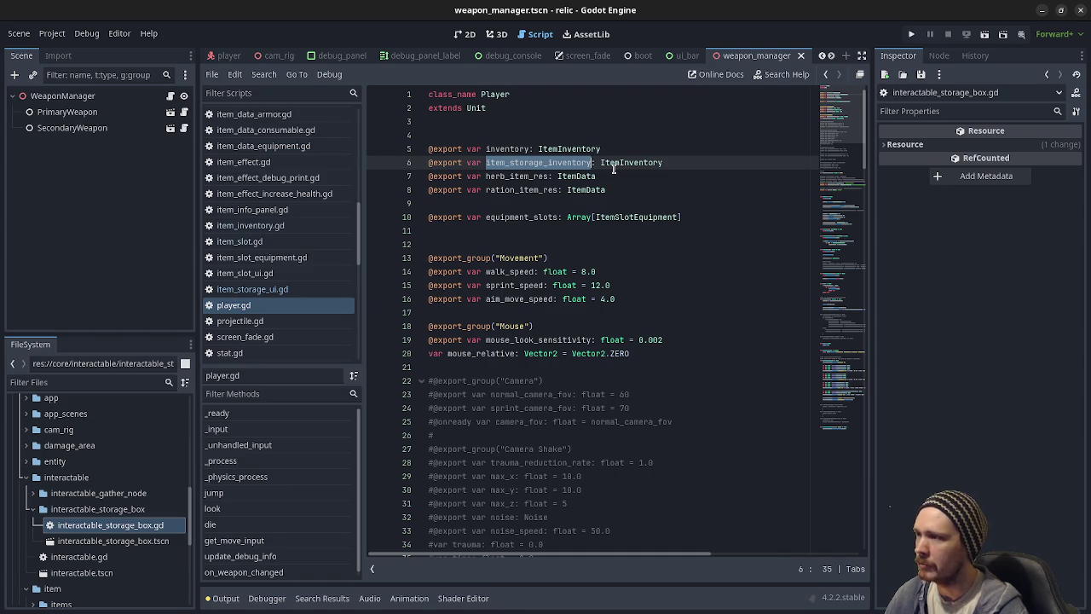
left_click(261, 290)
Step: Read item_storage_ui.gd, placing the caret on the backpack remove_items_at line
left_click(624, 336)
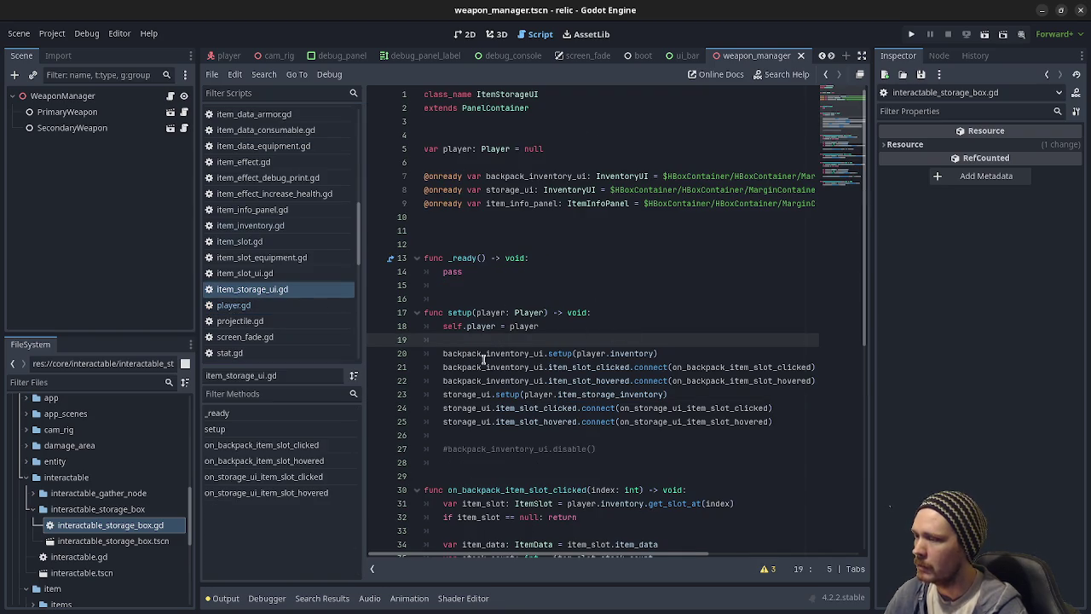
scroll(499, 414, "down", 5)
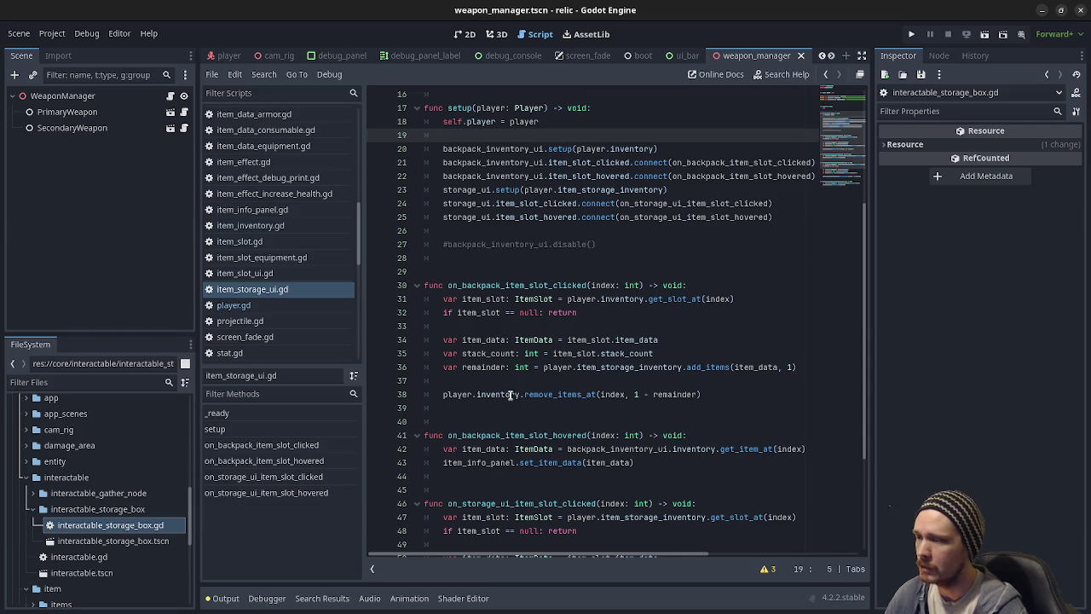
left_click(510, 393)
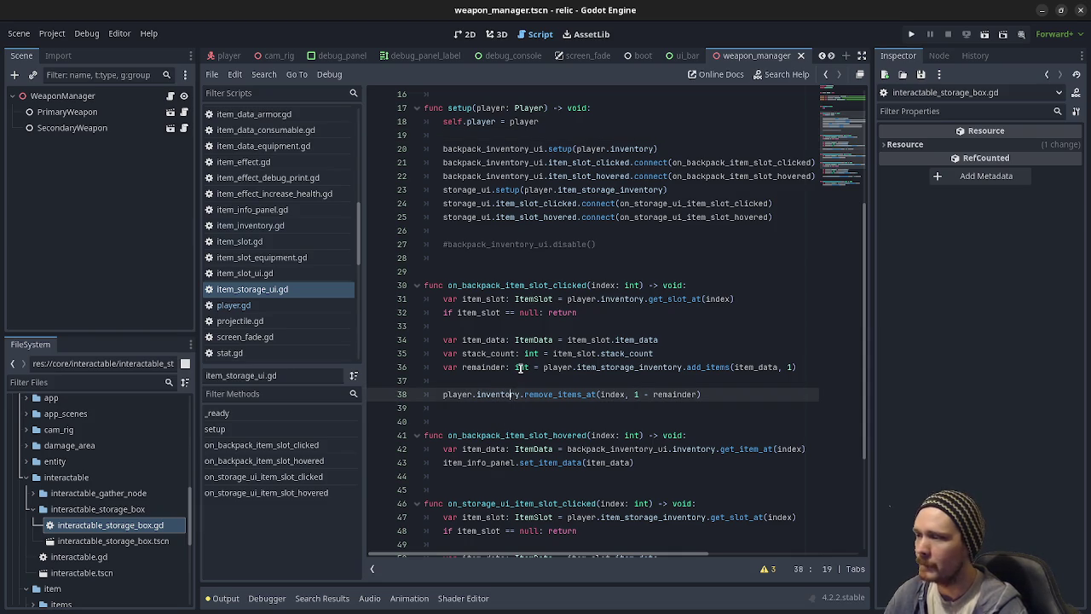
scroll(516, 373, "up", 3)
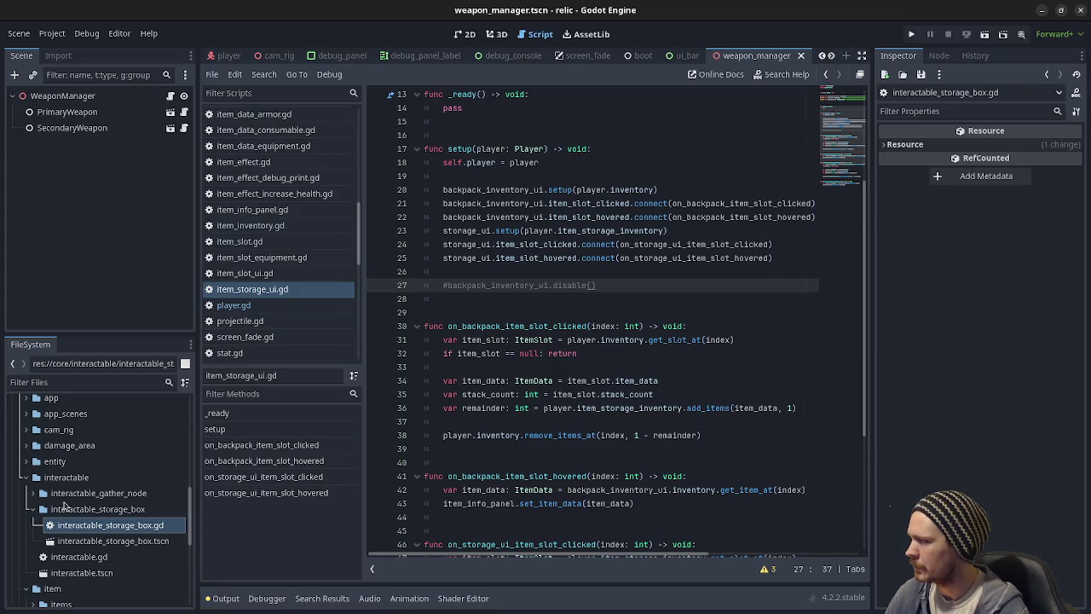
Step: Open item_storage_ui.tscn from ui/item_storage_ui and view it in 2D
scroll(66, 503, "down", 5)
scroll(66, 507, "down", 1)
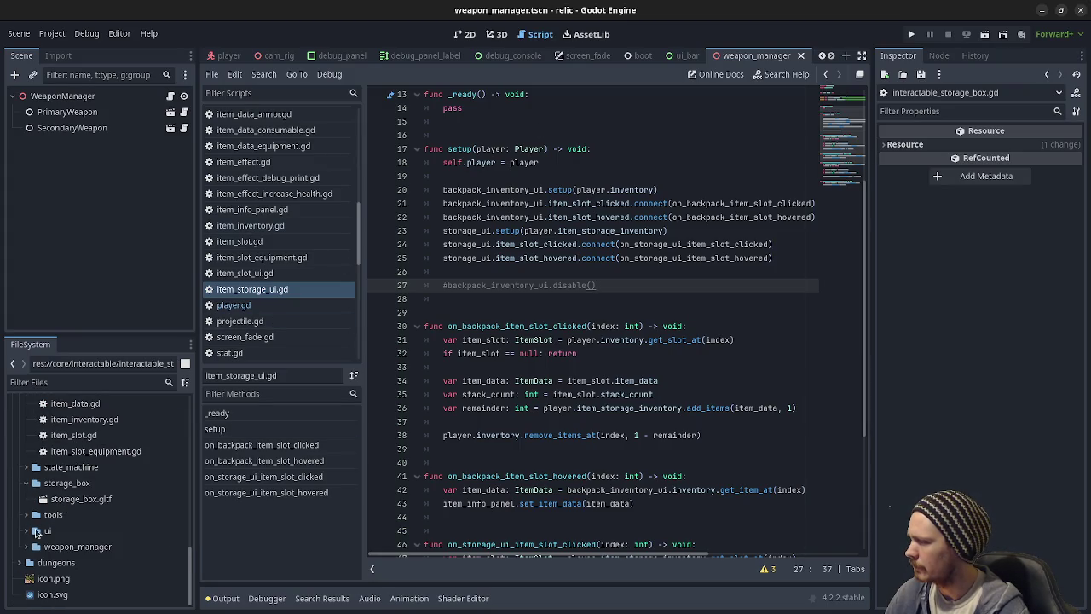
left_click(32, 533)
scroll(86, 550, "down", 2)
scroll(86, 550, "down", 6)
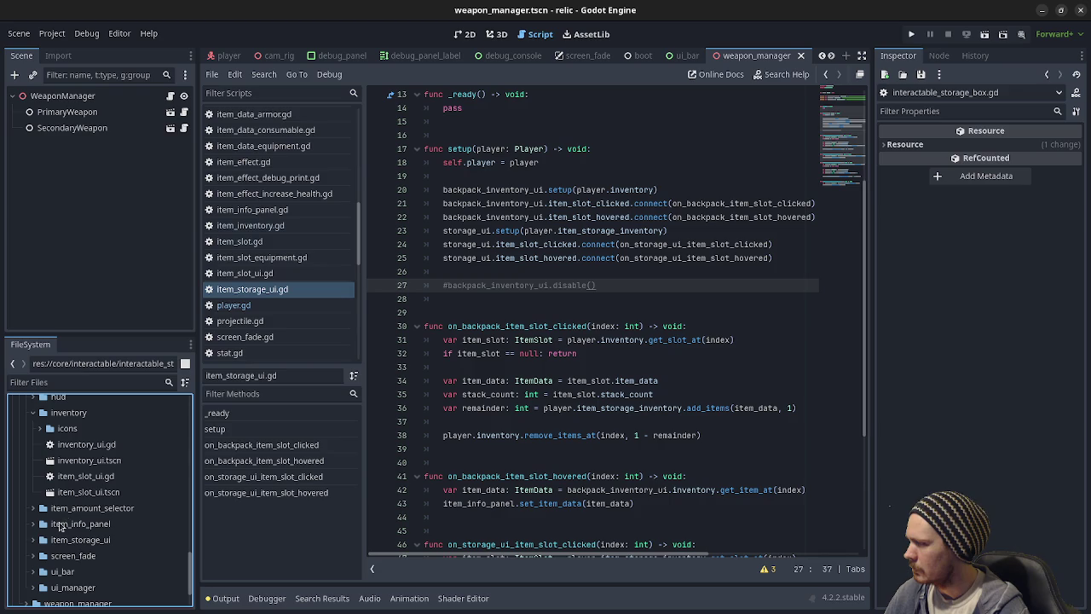
left_click(33, 540)
double_click(108, 570)
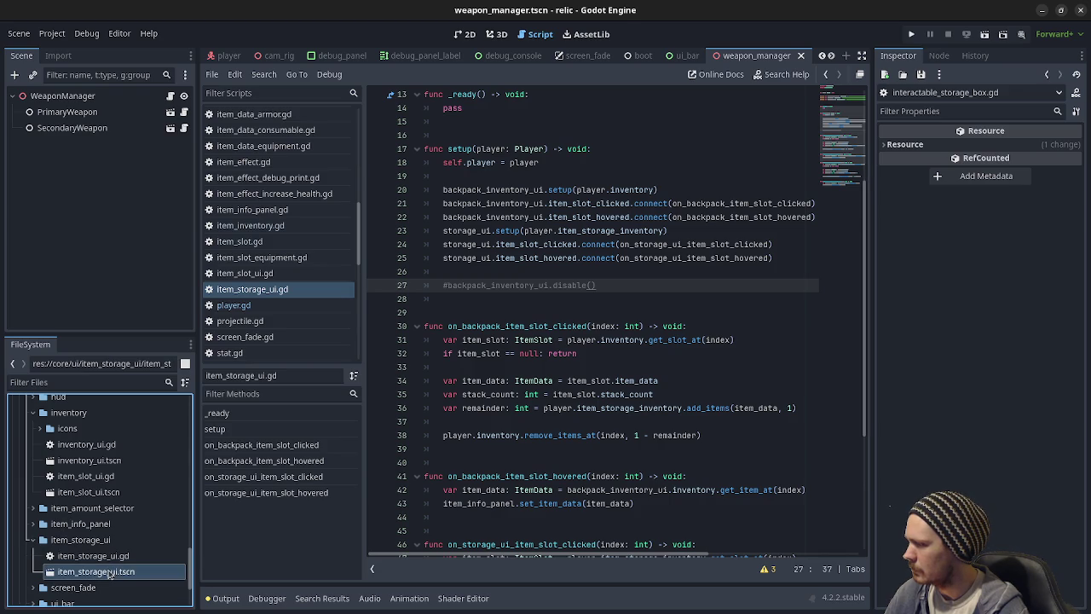
left_click(467, 34)
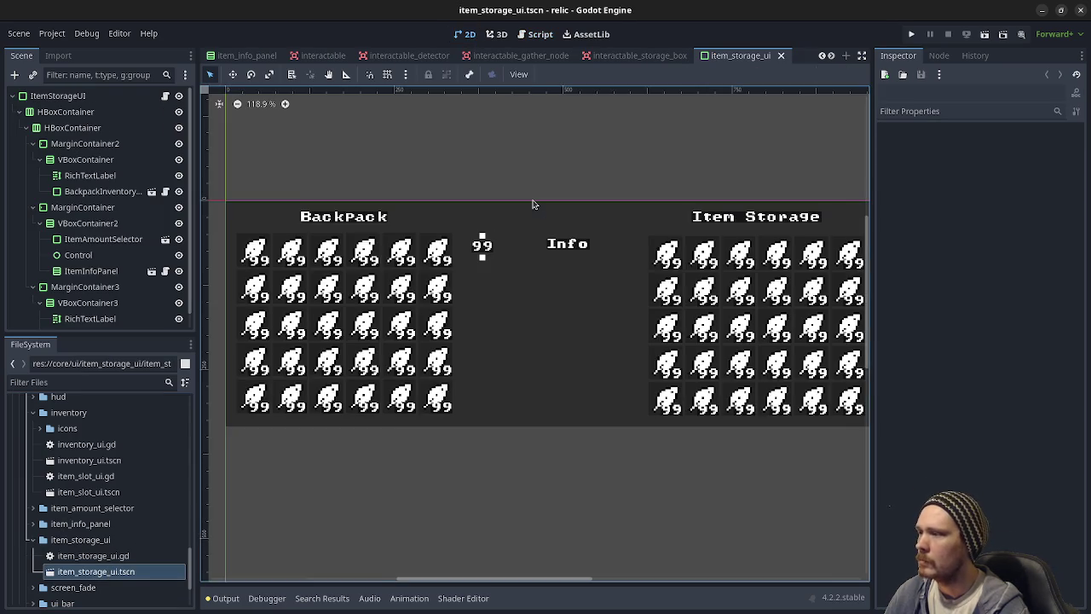
scroll(563, 293, "down", 4)
scroll(575, 293, "up", 2)
scroll(567, 319, "down", 3)
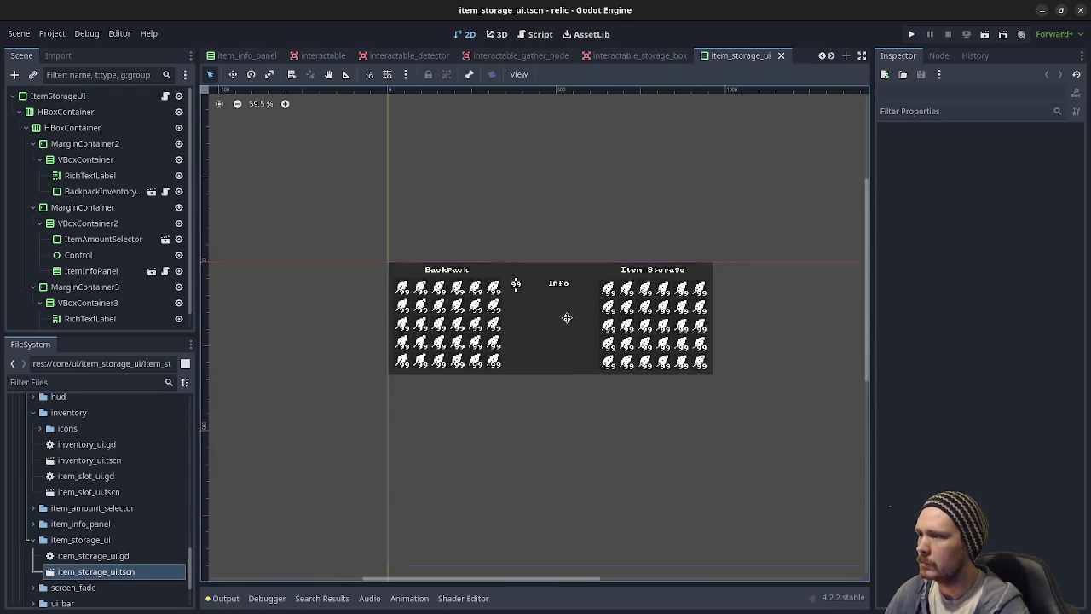
scroll(537, 345, "up", 2)
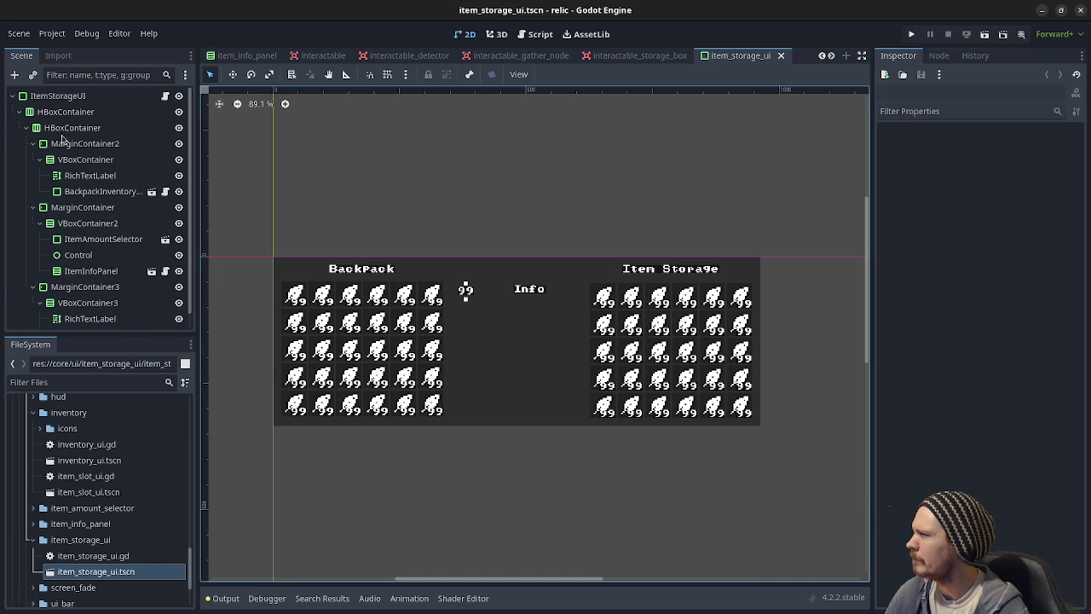
Step: Select BackpackInventoryUI and open its inventory_ui.tscn scene
left_click(94, 191)
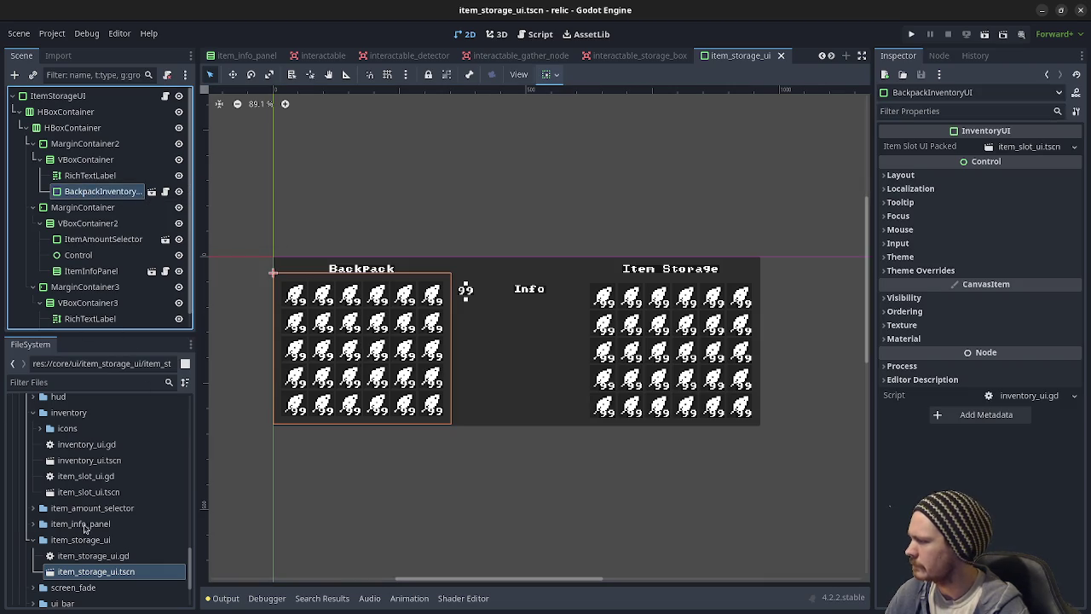
scroll(81, 495, "up", 5)
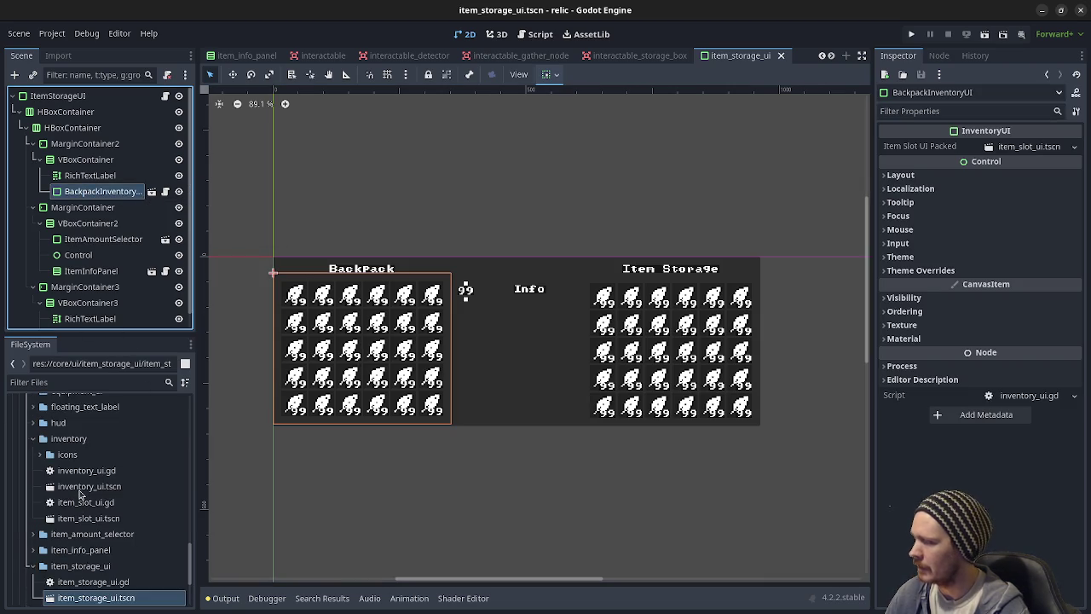
scroll(81, 492, "down", 2)
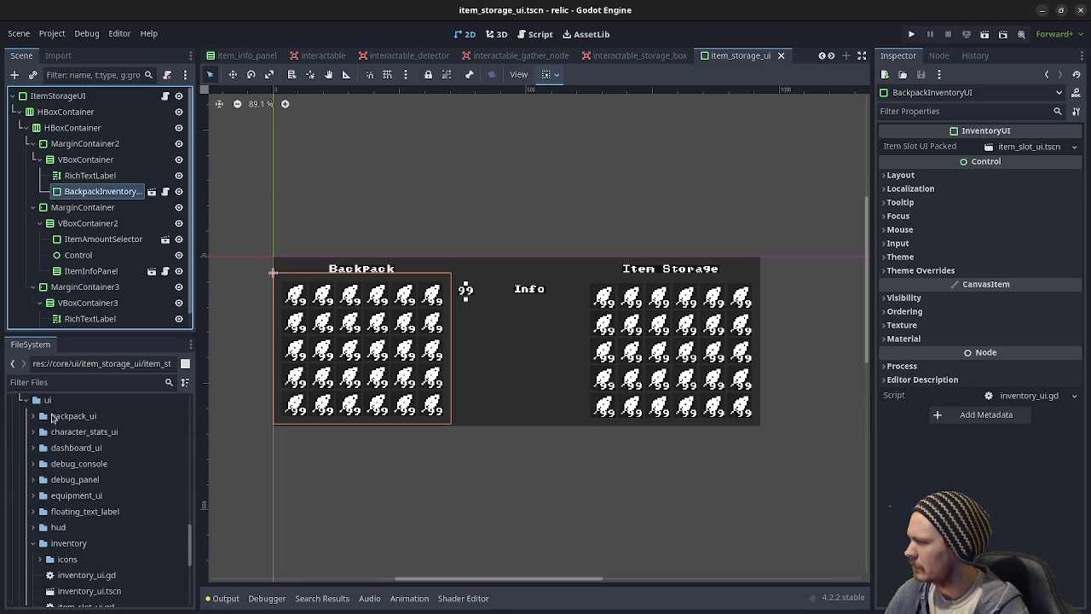
left_click(34, 415)
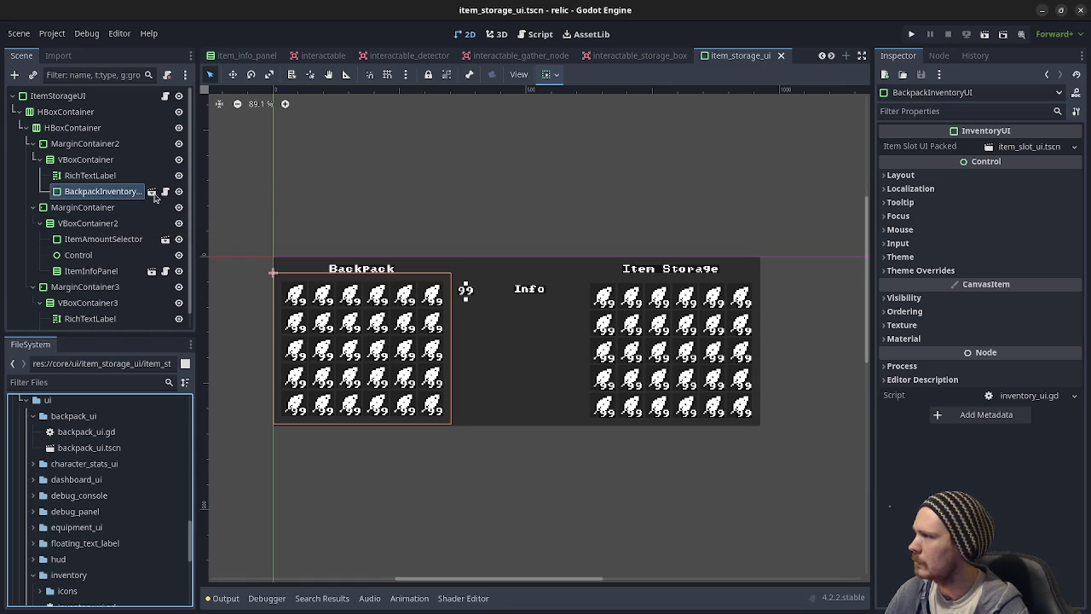
left_click(151, 193)
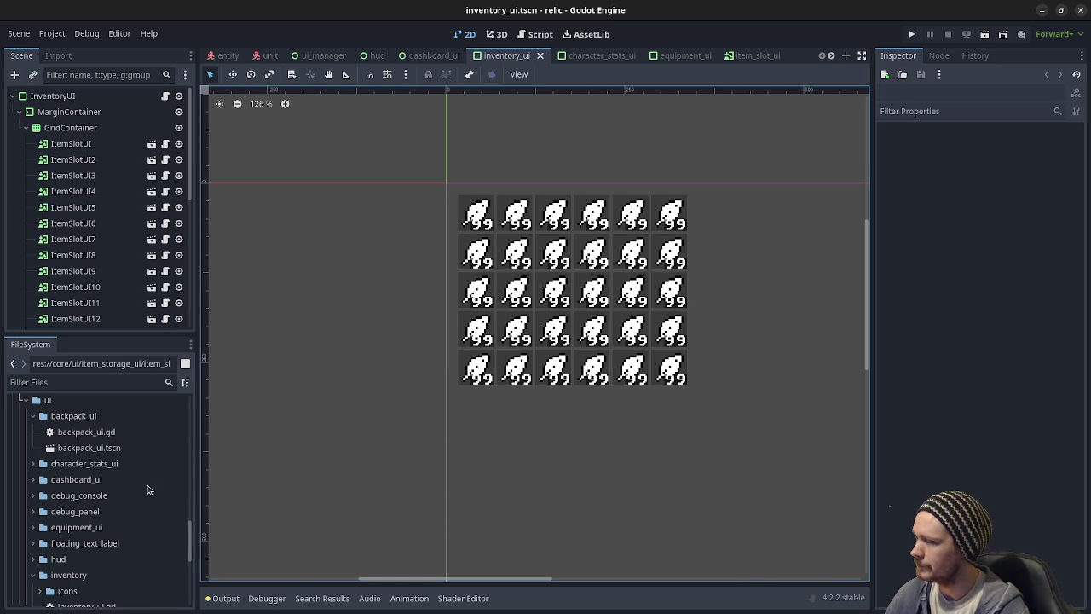
Step: Switch to the ui_manager scene tab and pan the canvas to centre the UI
scroll(144, 499, "down", 2)
scroll(143, 501, "down", 5)
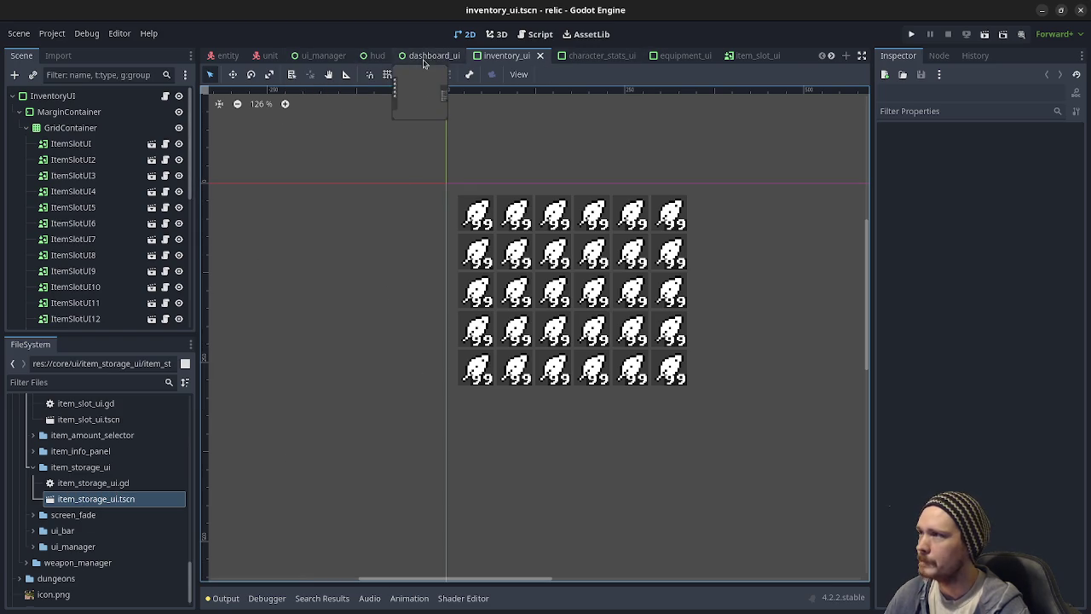
key("ctrl+shift+Tab")
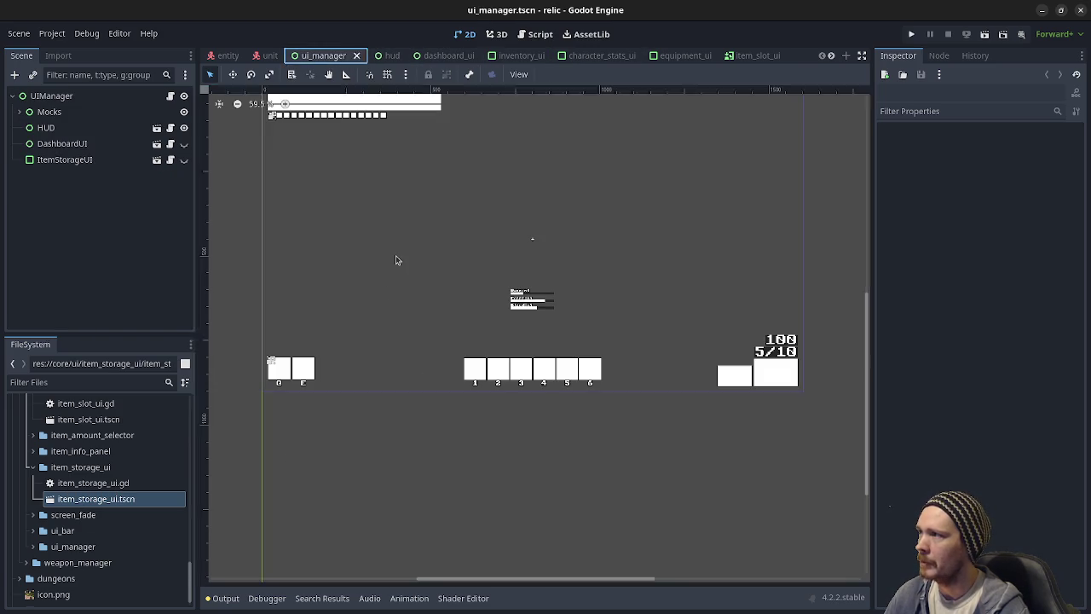
mouse_move(596, 223)
left_mouse_down()
mouse_move(569, 295)
mouse_move(585, 295)
left_mouse_up()
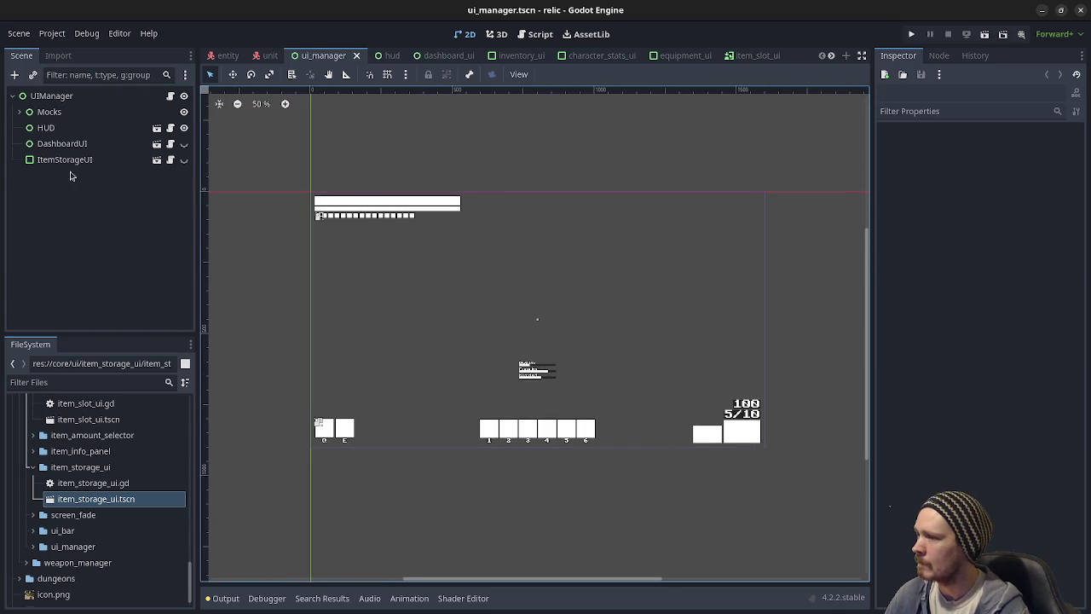
Step: Preview the DashboardUI and ItemStorageUI panels, leaving only the HUD visible
left_click(184, 128)
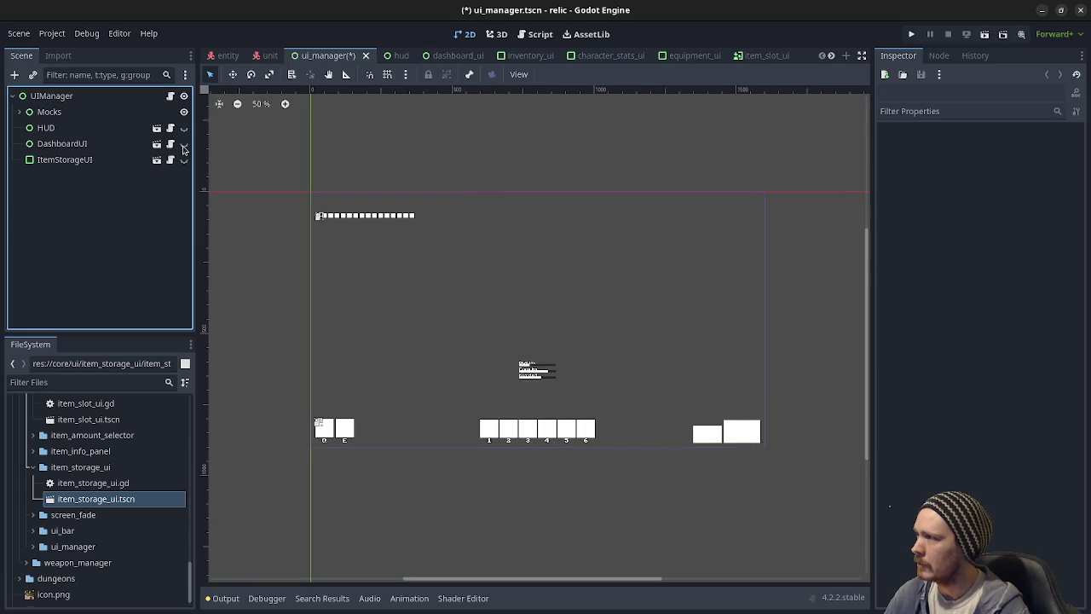
left_click(183, 144)
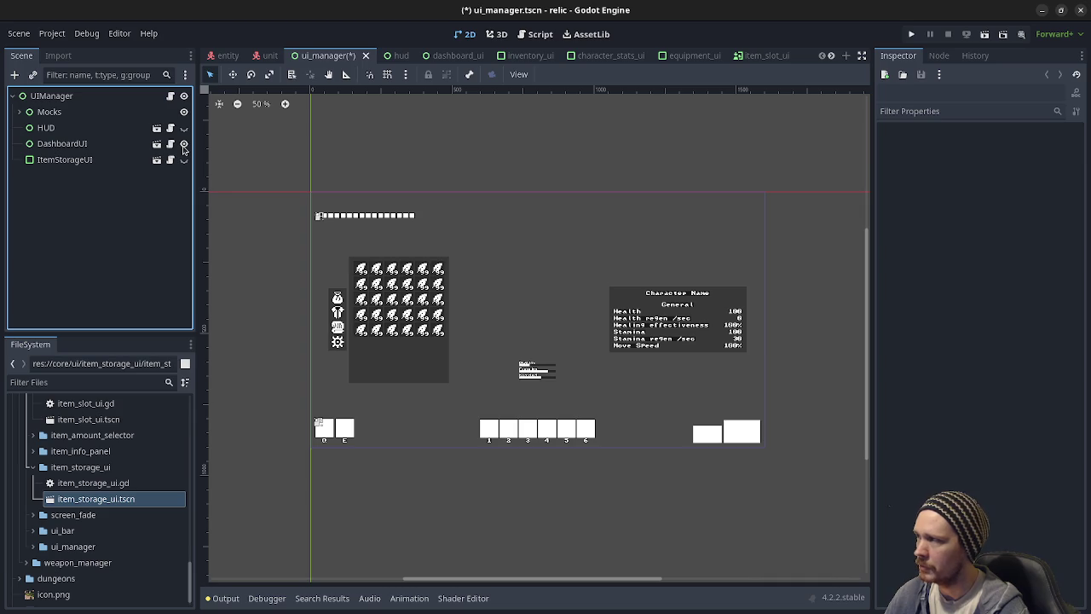
left_click(184, 143)
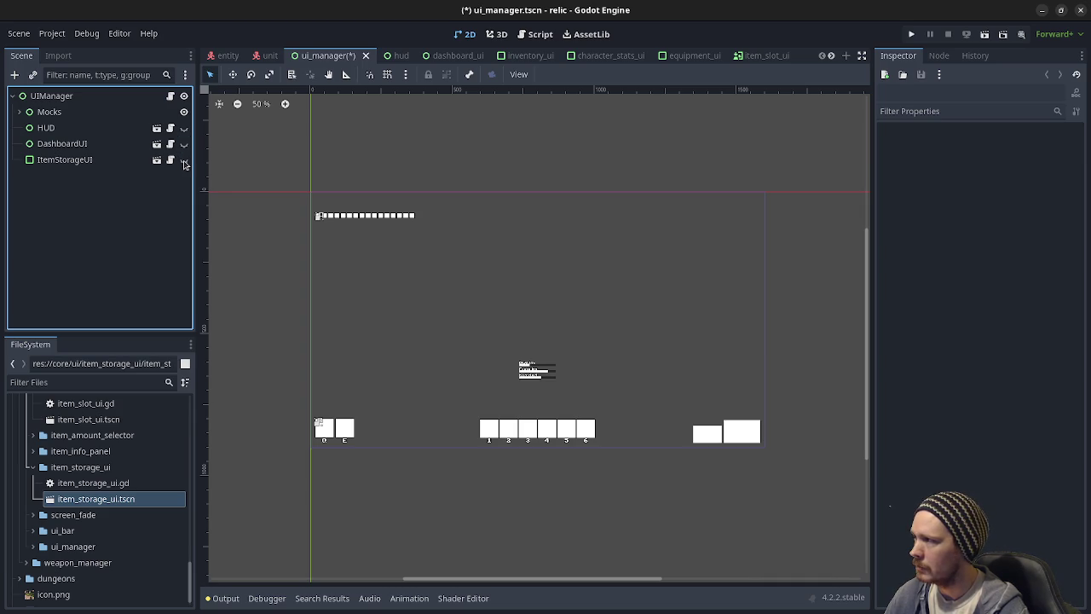
left_click(183, 159)
left_click(183, 159)
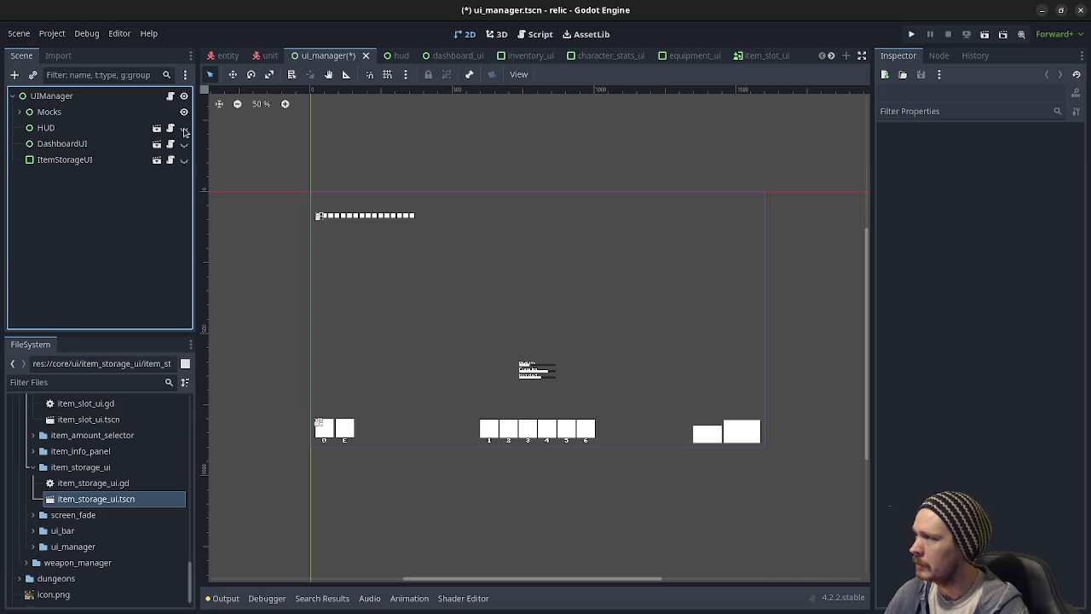
left_click(183, 128)
left_click(183, 143)
left_click(183, 143)
left_click(183, 159)
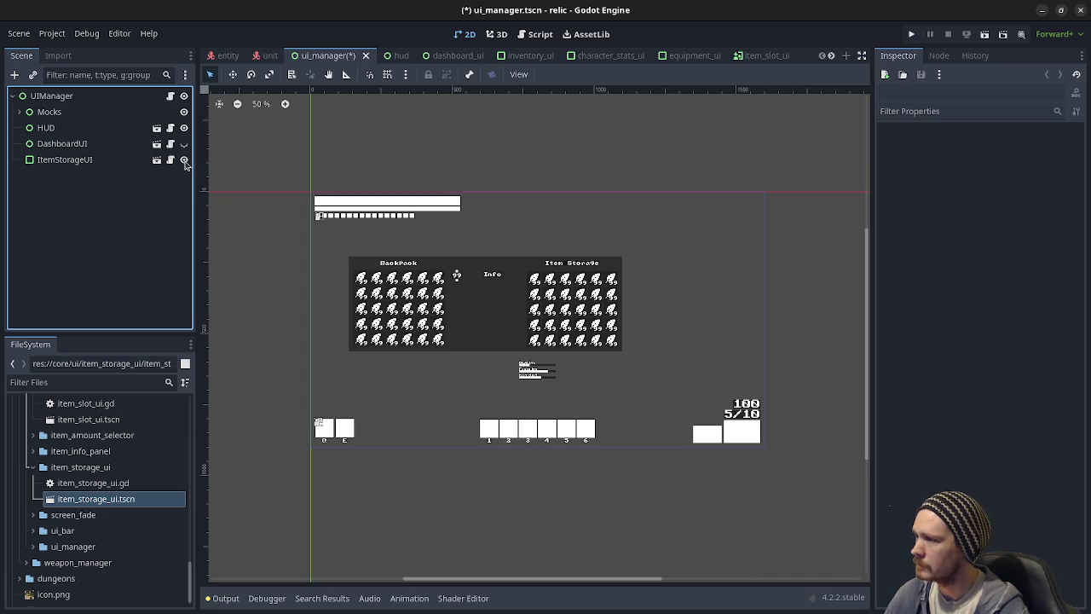
left_click(183, 159)
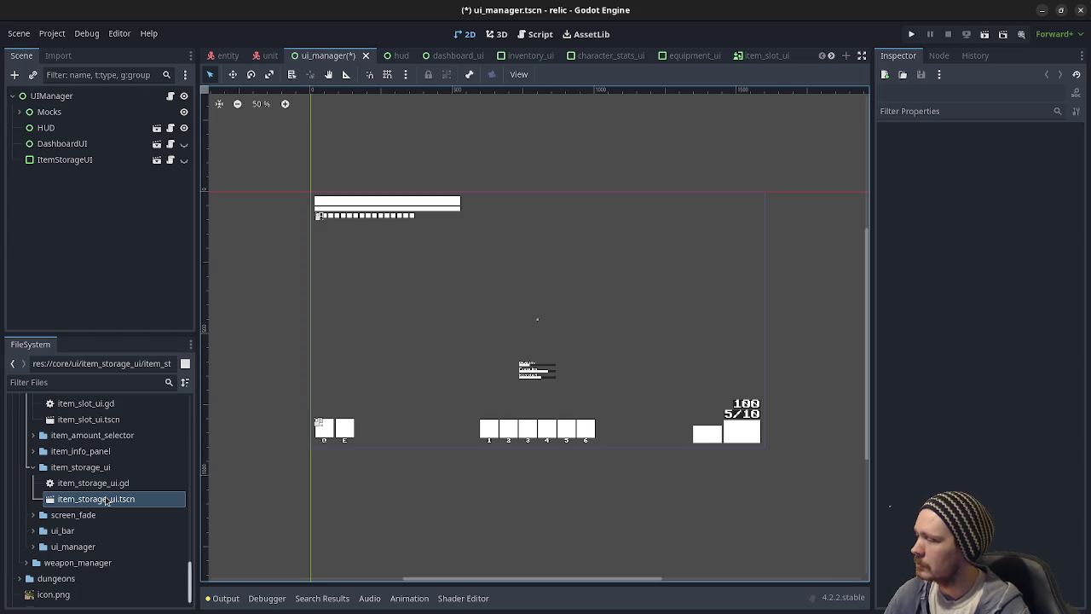
Step: Scroll up and down through the FileSystem dock
scroll(106, 501, "up", 5)
scroll(107, 501, "down", 2)
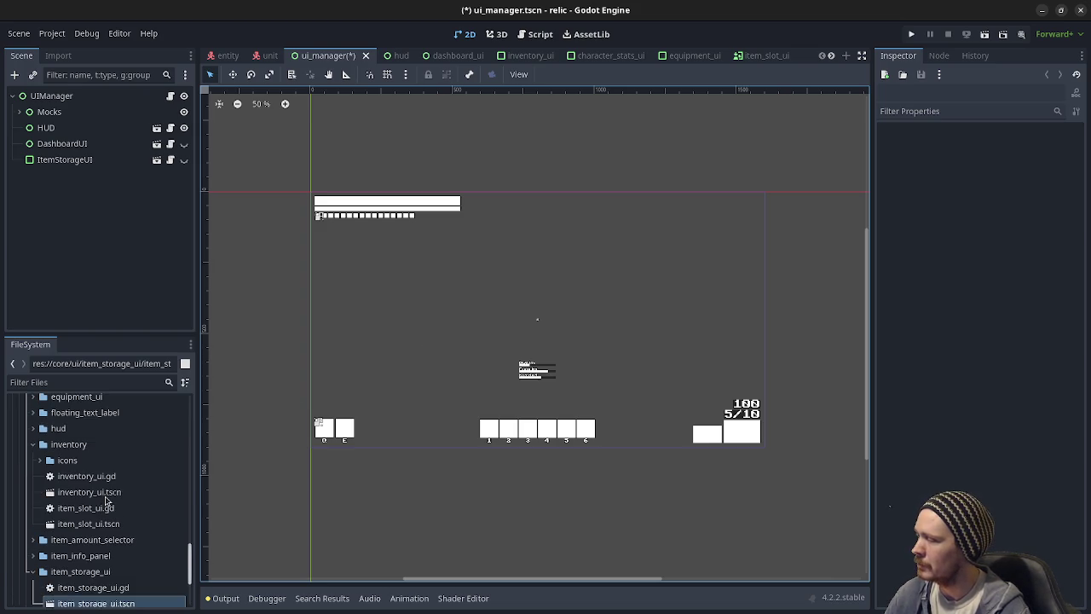
scroll(106, 503, "down", 1)
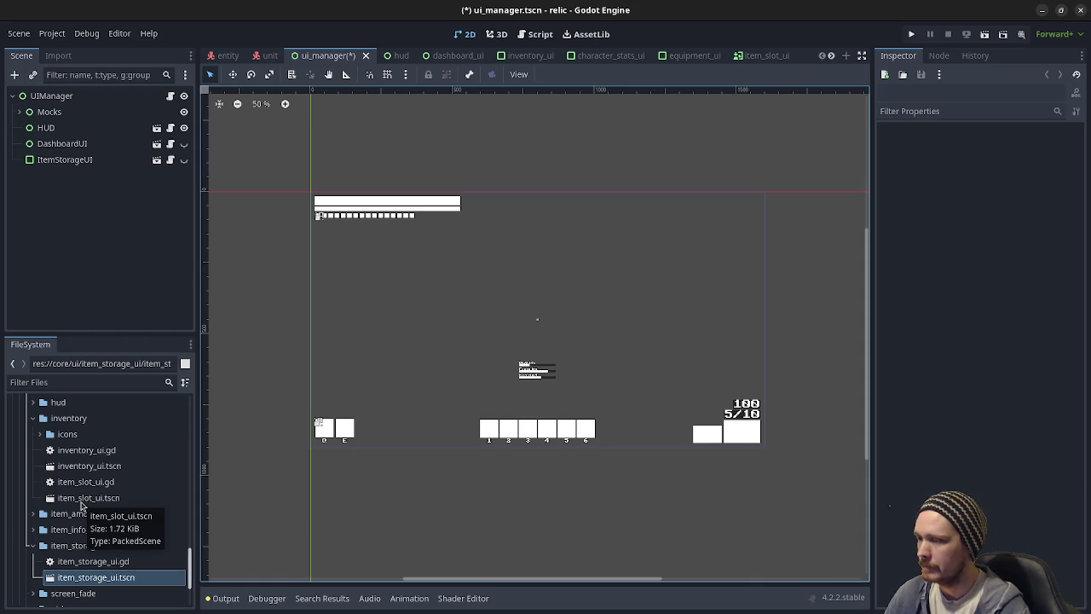
scroll(82, 505, "down", 2)
scroll(87, 502, "down", 3)
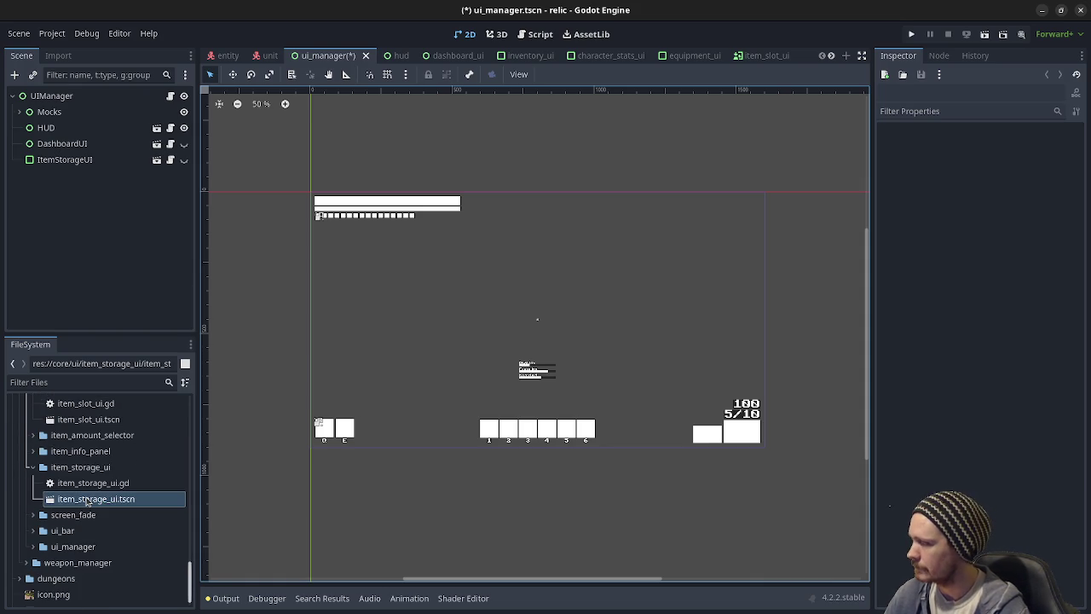
scroll(88, 502, "down", 1)
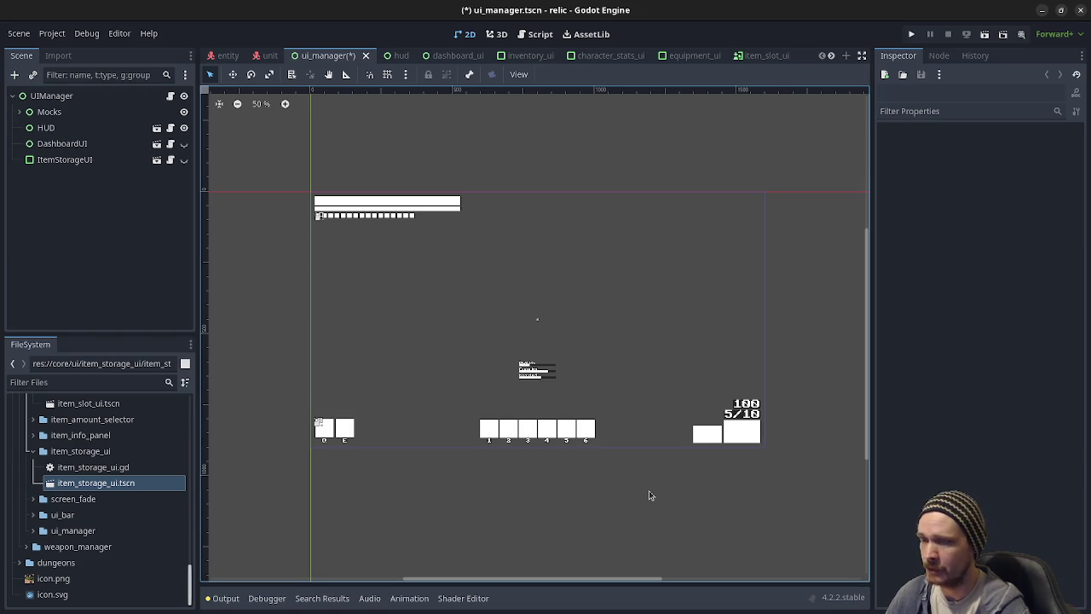
scroll(650, 495, "up", 2)
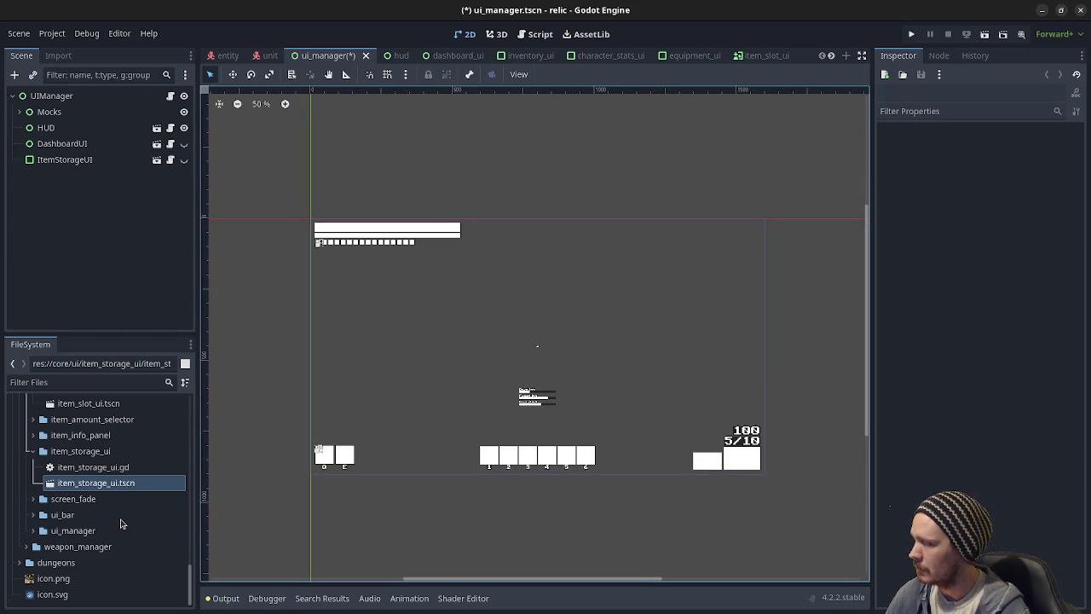
scroll(130, 508, "up", 3)
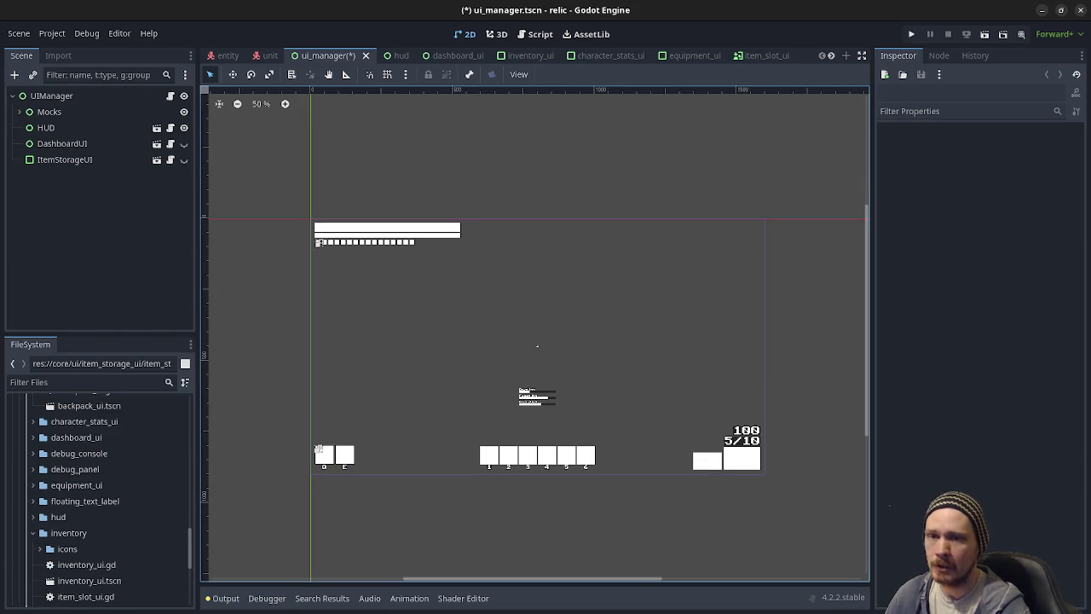
Step: Cycle through Obsidian, VS Code and the fungi Godot window, ending on the relic editor's ui_manager.tscn
key("alt+Tab")
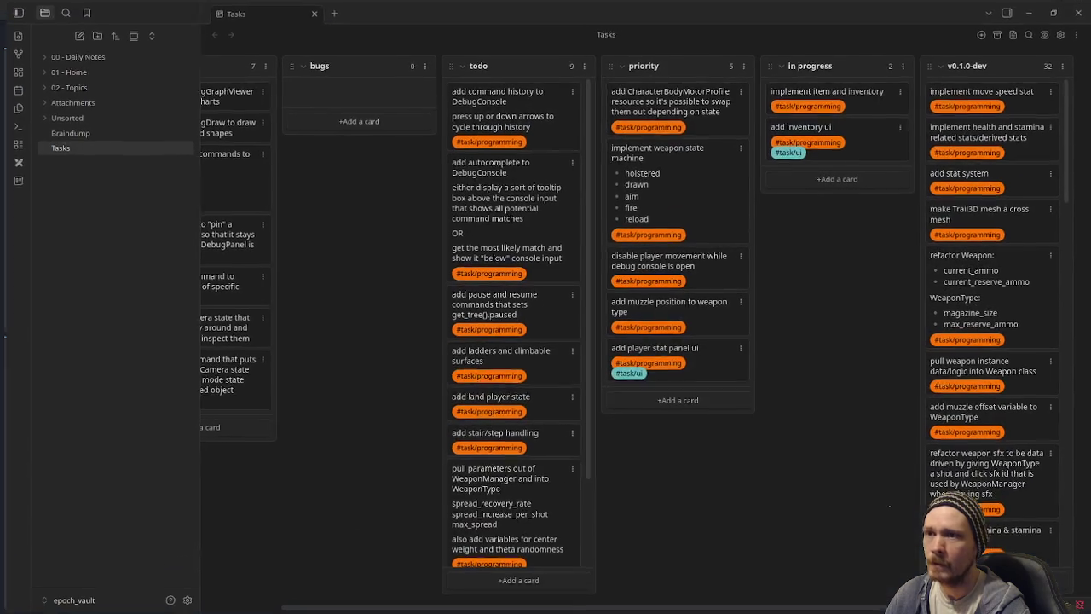
key("alt+Tab")
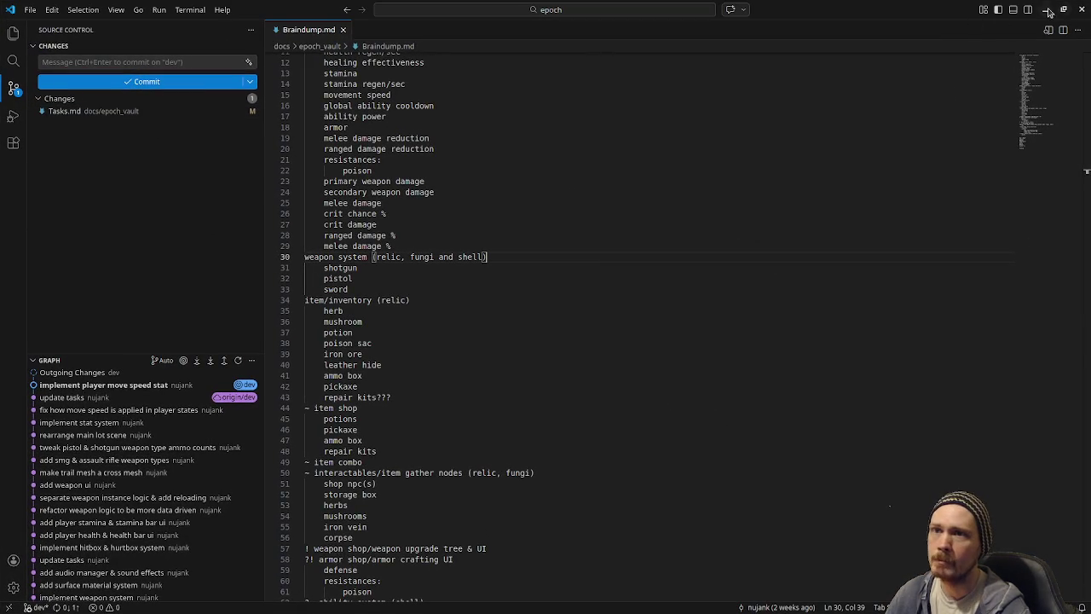
key("alt+Tab")
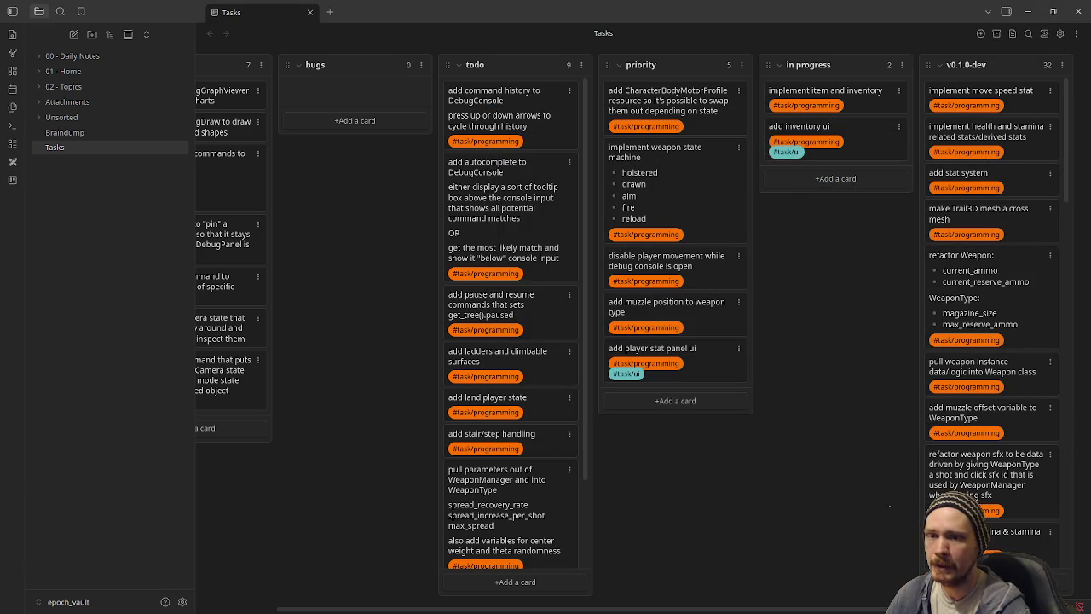
key("alt+Tab")
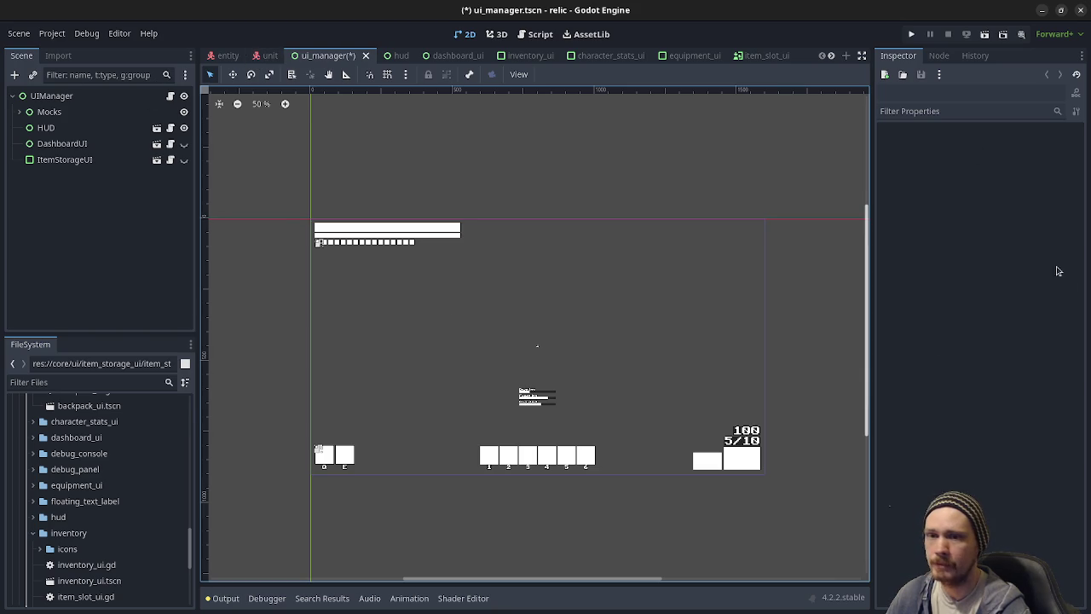
key("alt+Tab")
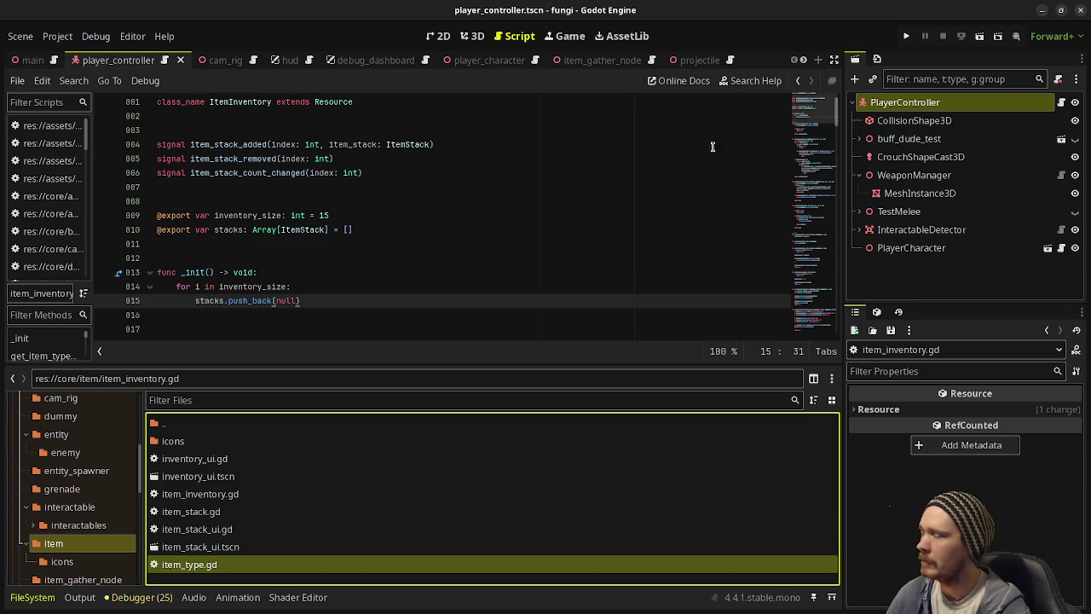
key("alt+Tab")
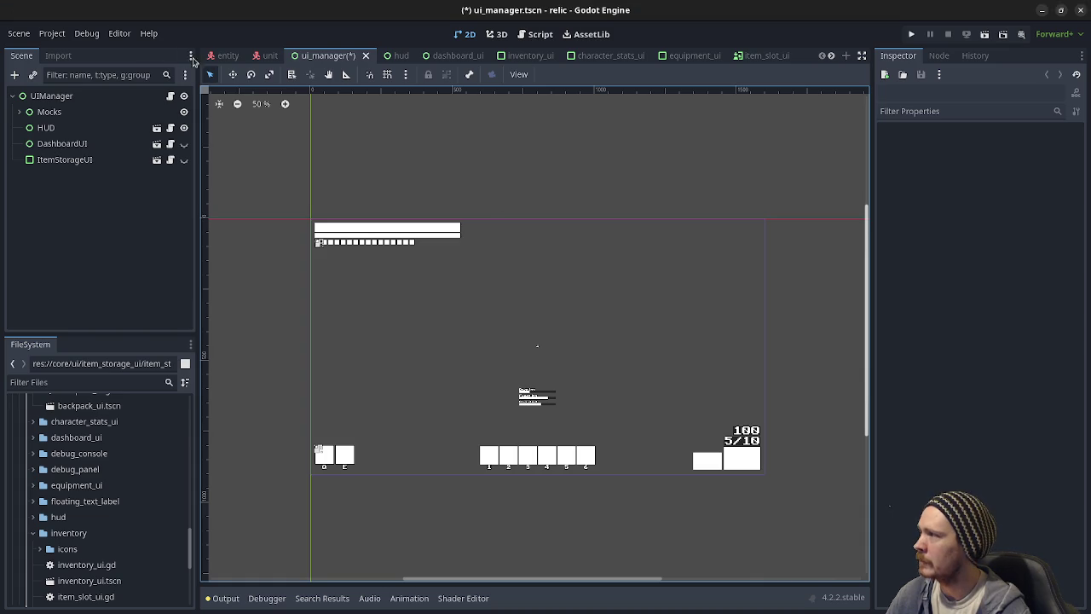
Step: Expand core/app in the FileSystem dock and open app.tscn as another scene
scroll(121, 444, "down", 5)
scroll(121, 444, "up", 10)
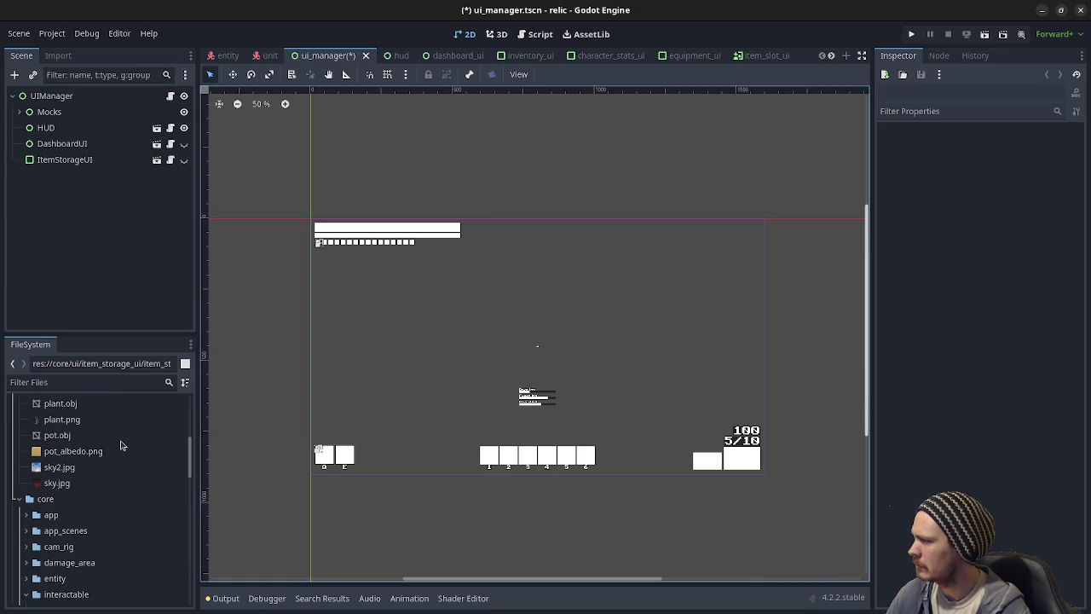
left_click(24, 518)
left_click(23, 516)
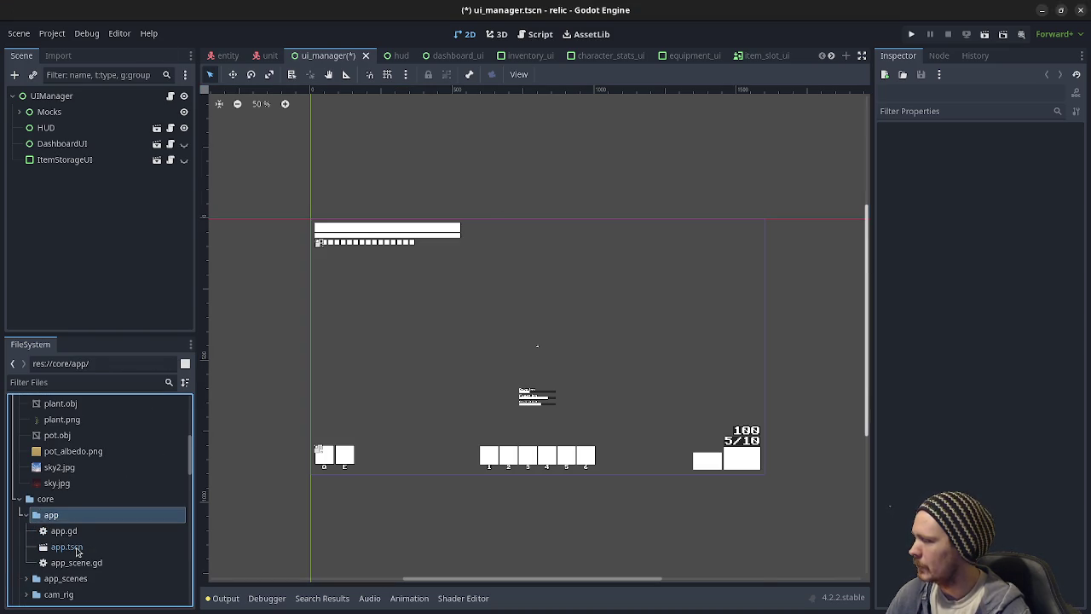
double_click(68, 547)
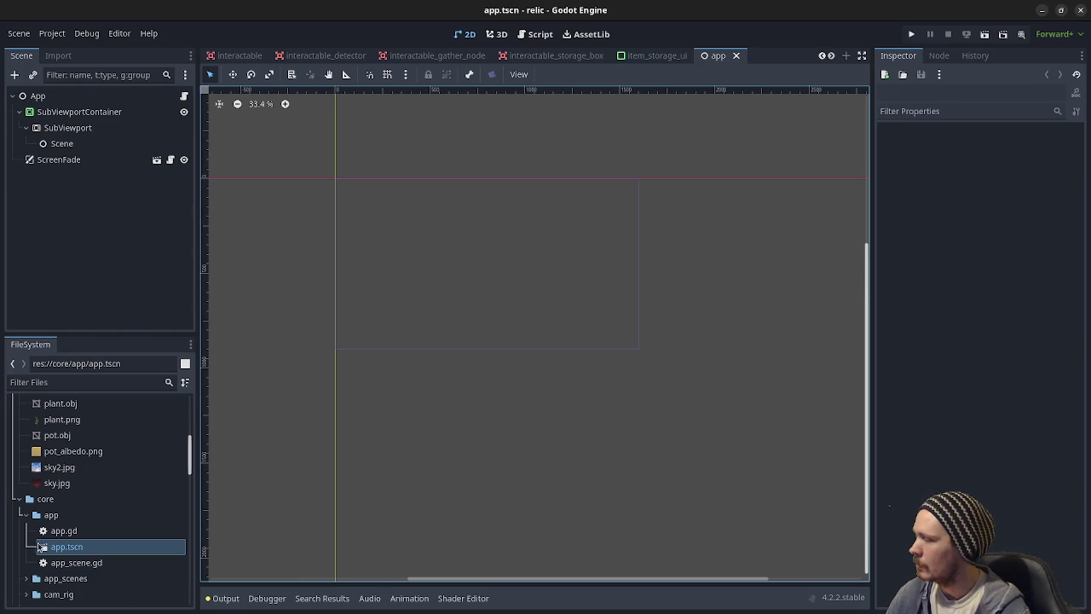
Step: Look through the app_scenes folder, then return to the ui_manager scene tab
left_click(24, 515)
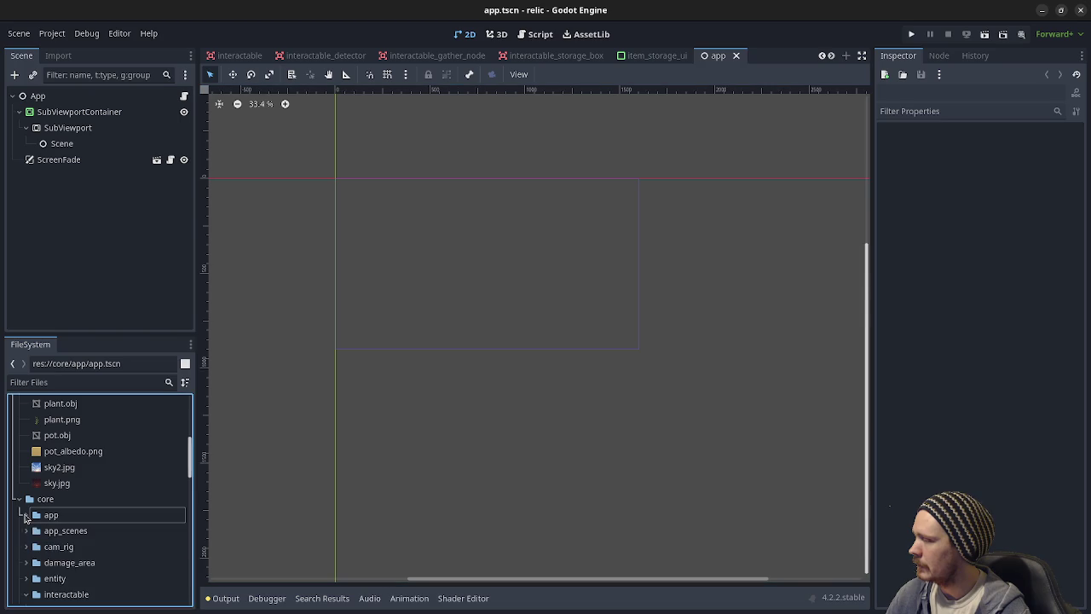
left_click(26, 530)
scroll(99, 548, "down", 2)
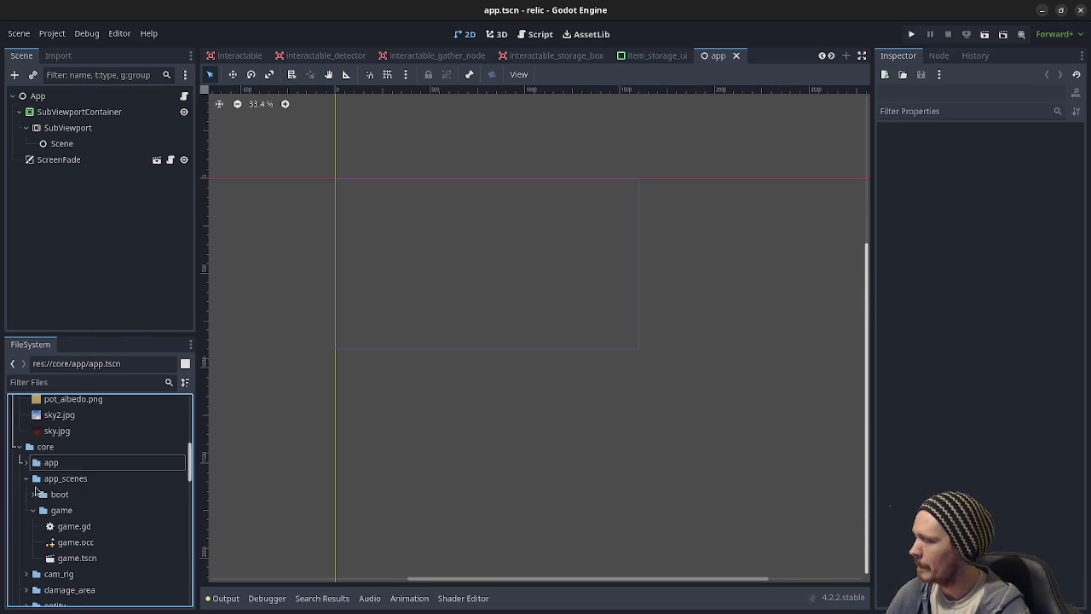
left_click(26, 481)
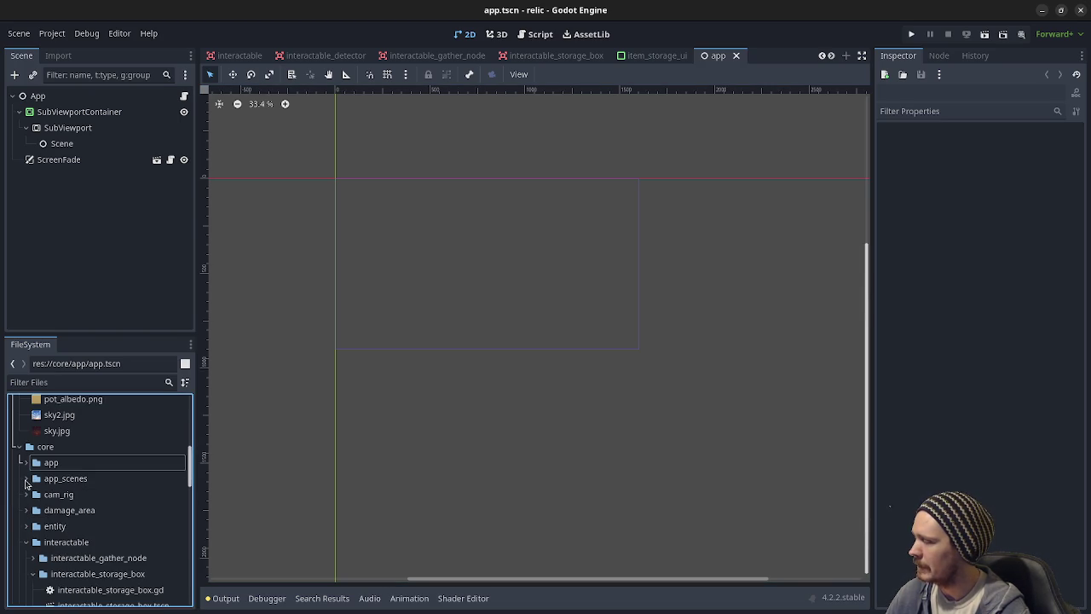
scroll(27, 481, "down", 5)
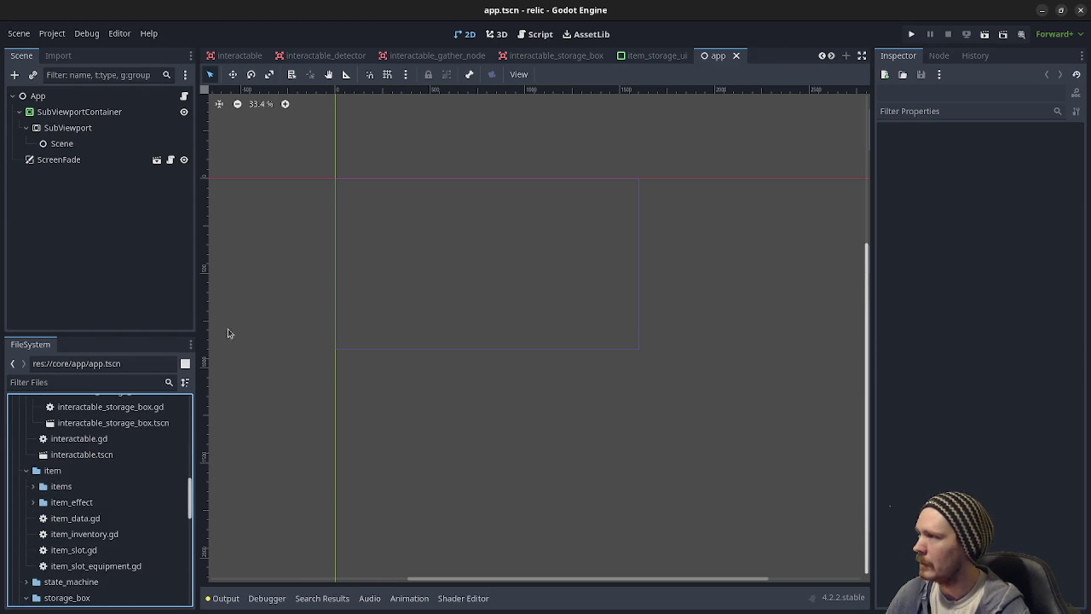
scroll(467, 57, "up", 2)
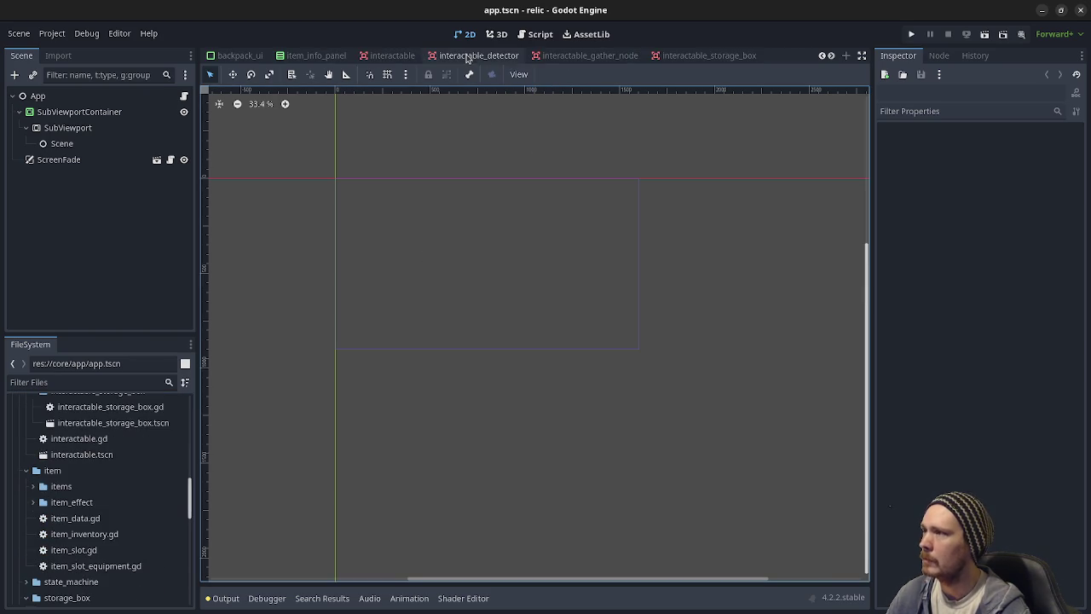
scroll(468, 56, "up", 3)
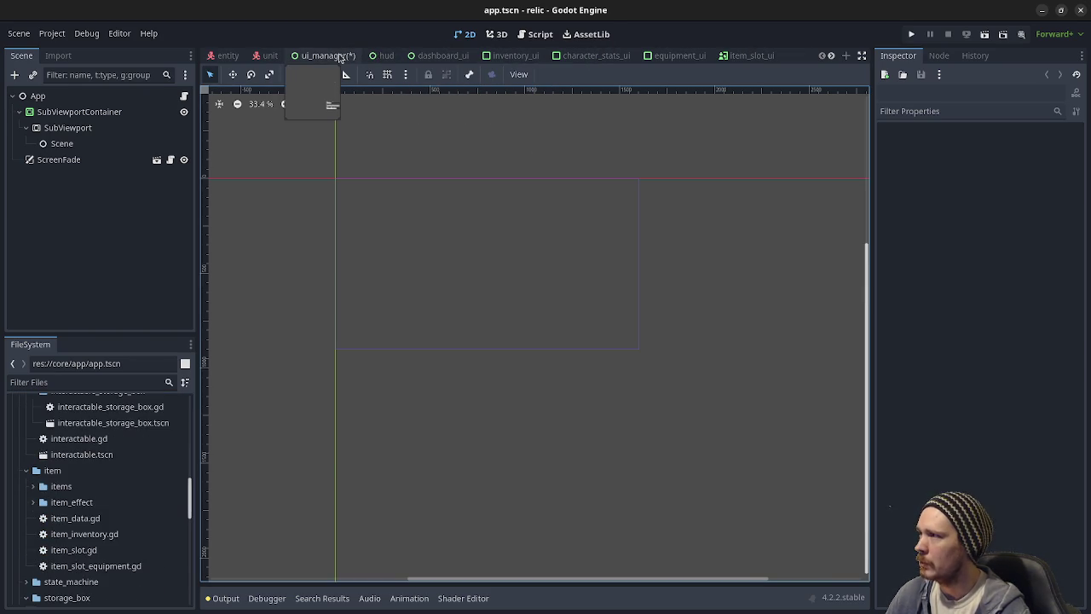
left_click(339, 56)
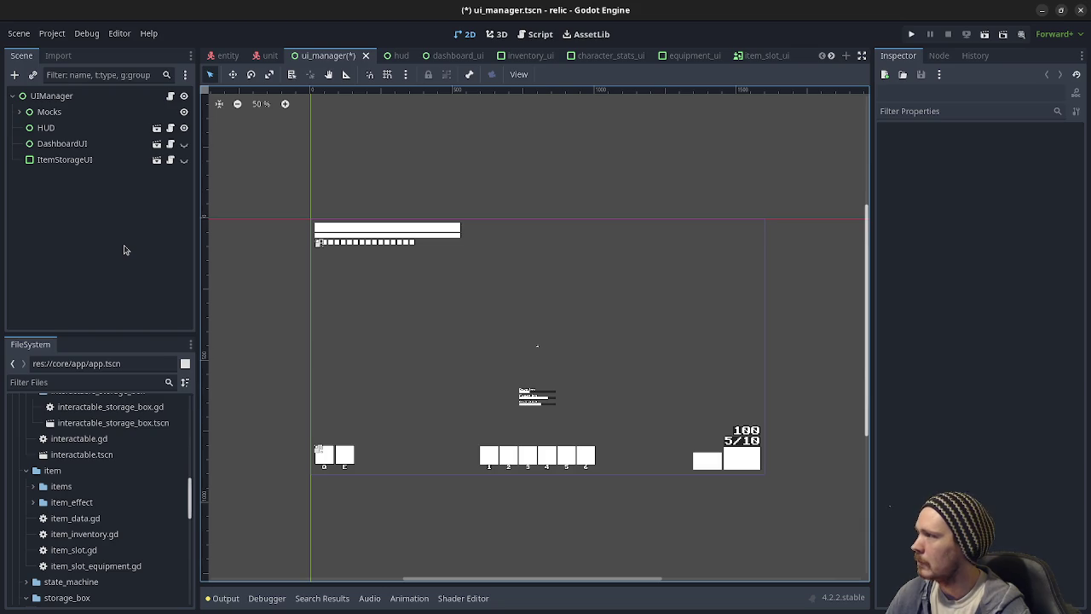
Step: Review ui_manager.gd, highlighting player.can_move = false on line 49, then switch to Obsidian
left_click(169, 96)
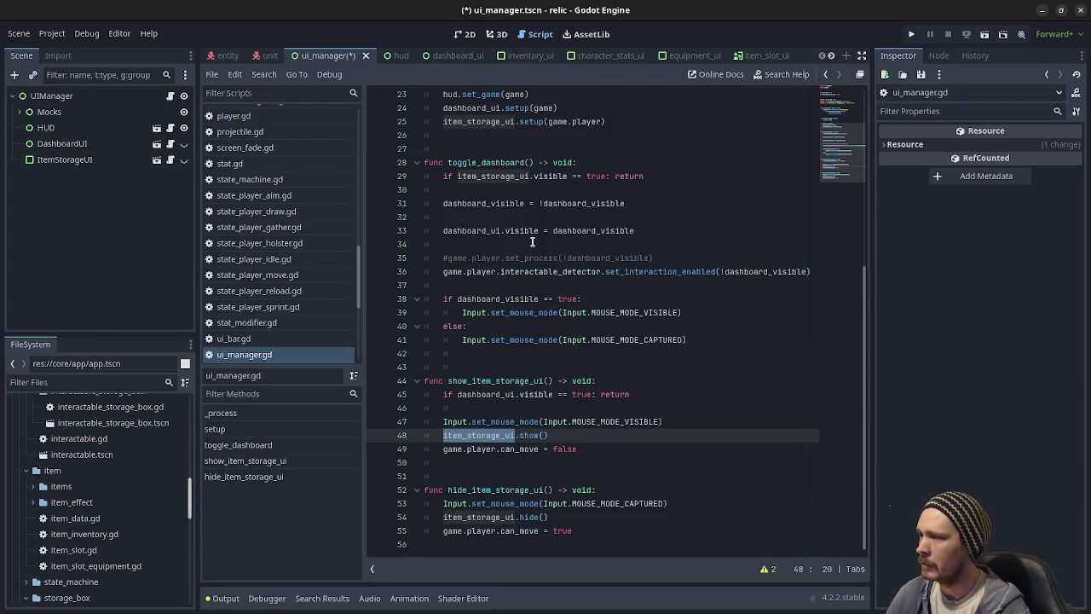
scroll(611, 372, "up", 2)
scroll(611, 372, "up", 5)
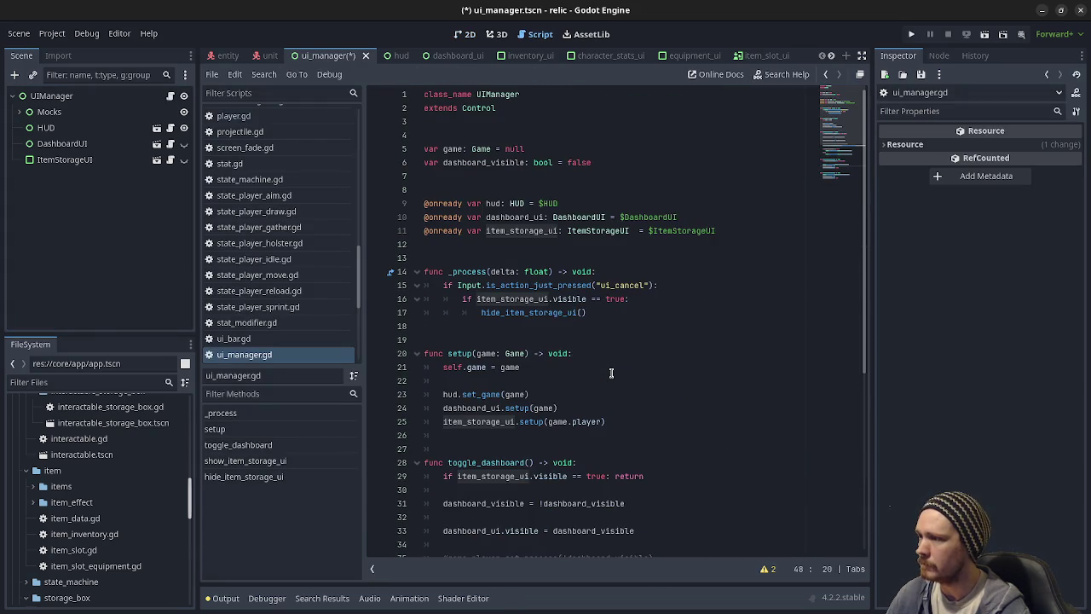
scroll(611, 372, "down", 7)
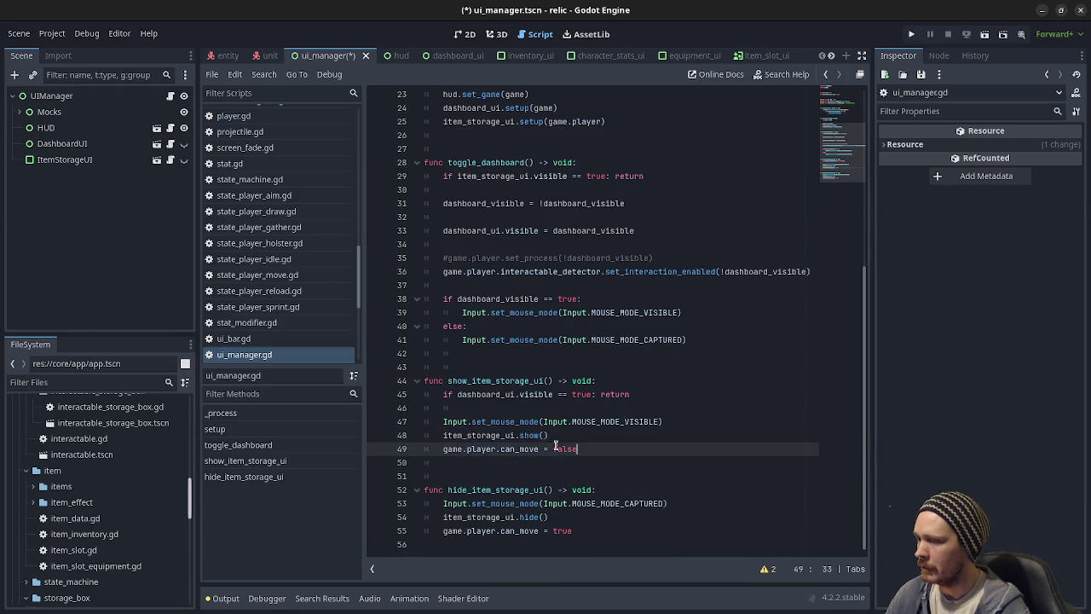
left_click_drag(577, 448, 463, 448)
key("alt+Tab")
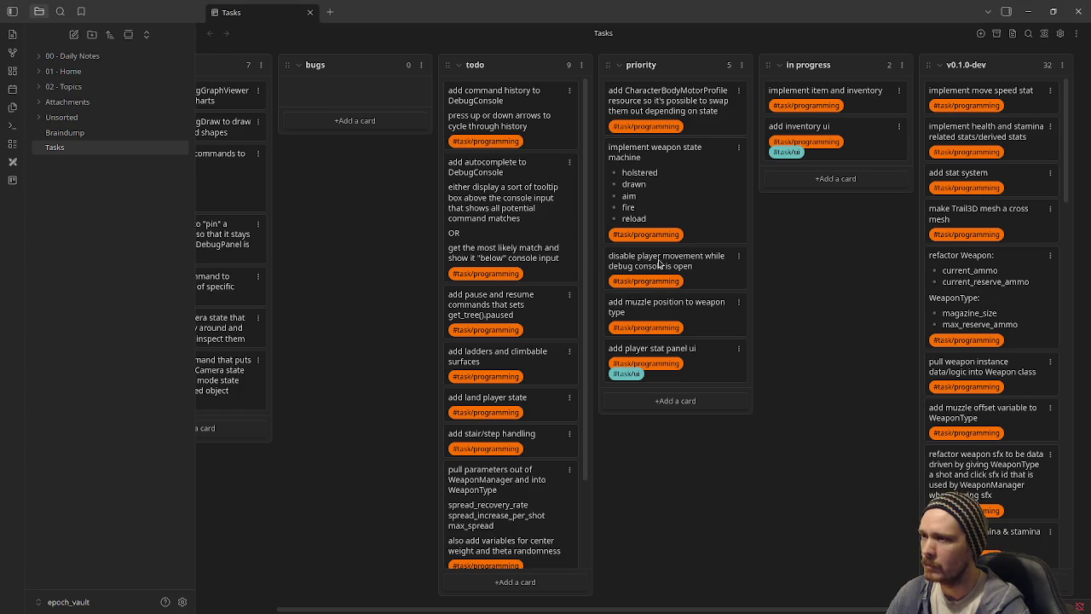
Step: Check the pending Tasks.md changes in VS Code source control, then cycle back to ui_manager.gd
left_click(1028, 11)
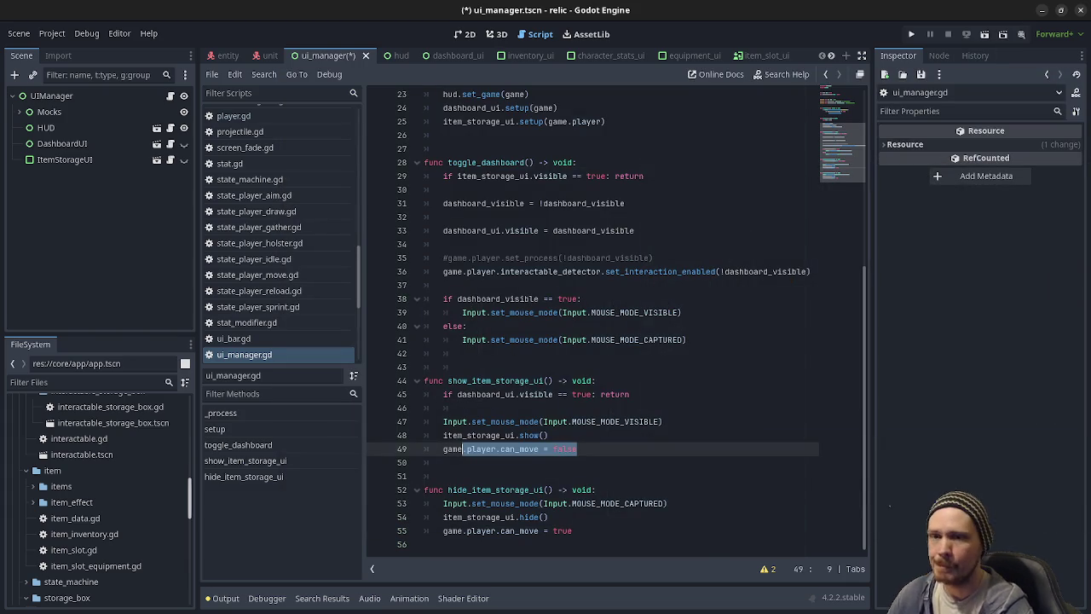
key("alt+Tab")
left_click(65, 110)
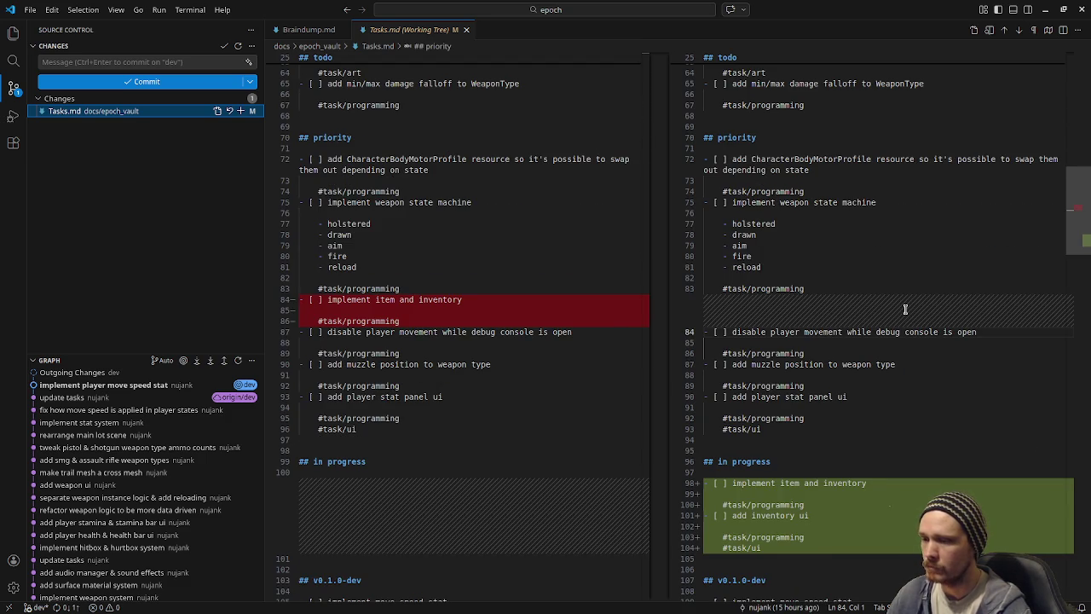
scroll(905, 308, "down", 5)
key("alt+Tab")
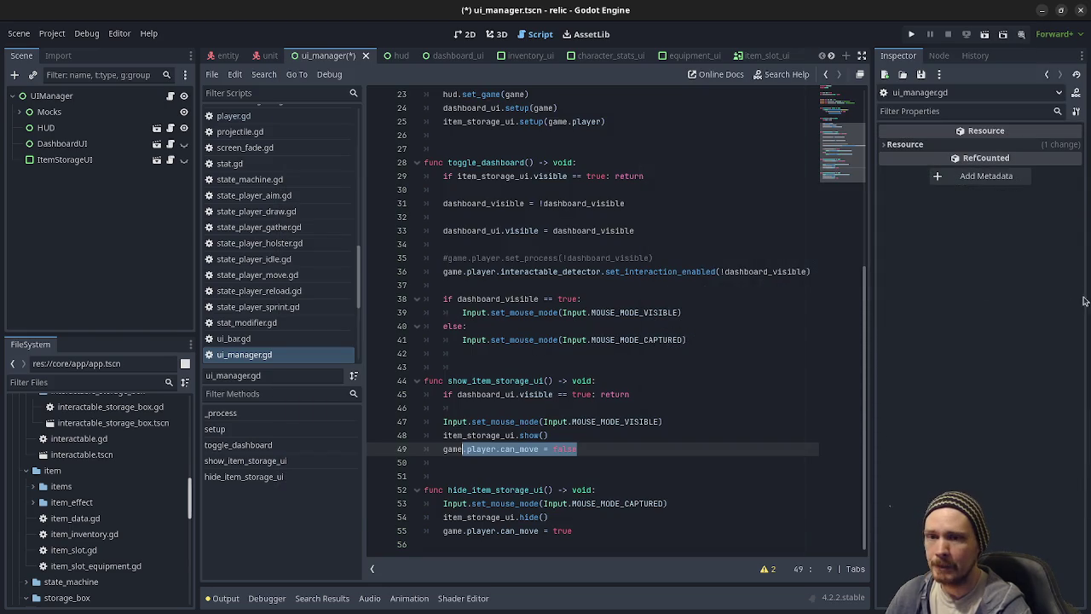
key("alt+Tab")
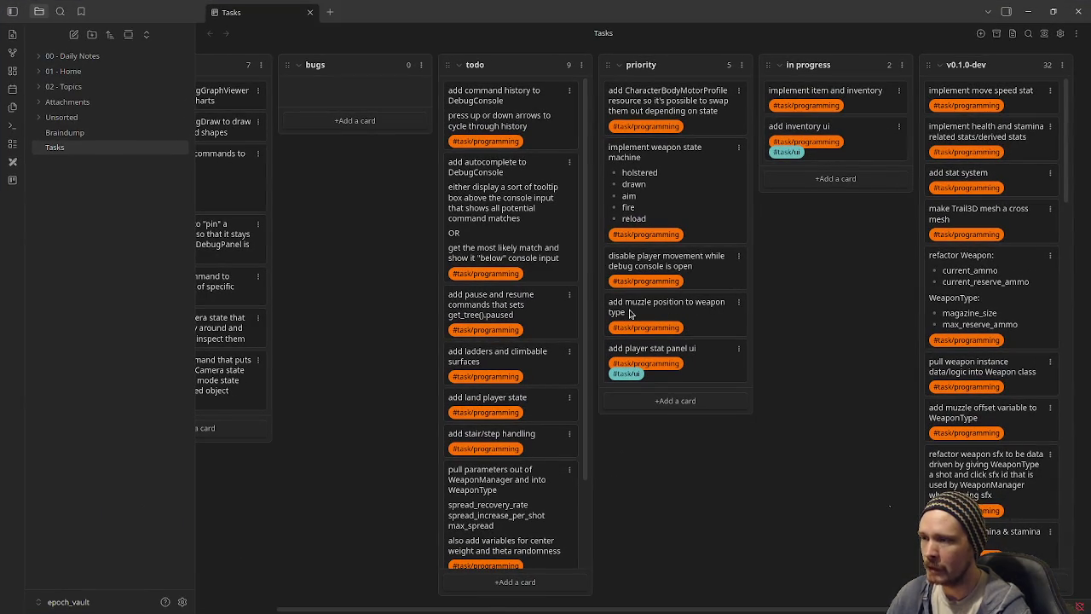
key("alt+Tab")
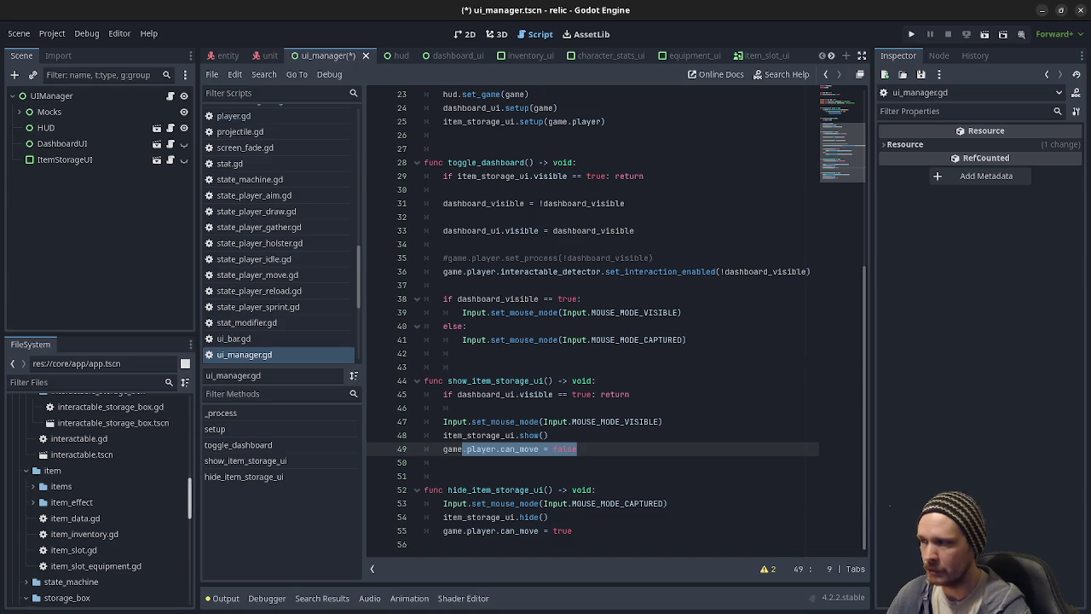
scroll(119, 469, "up", 6)
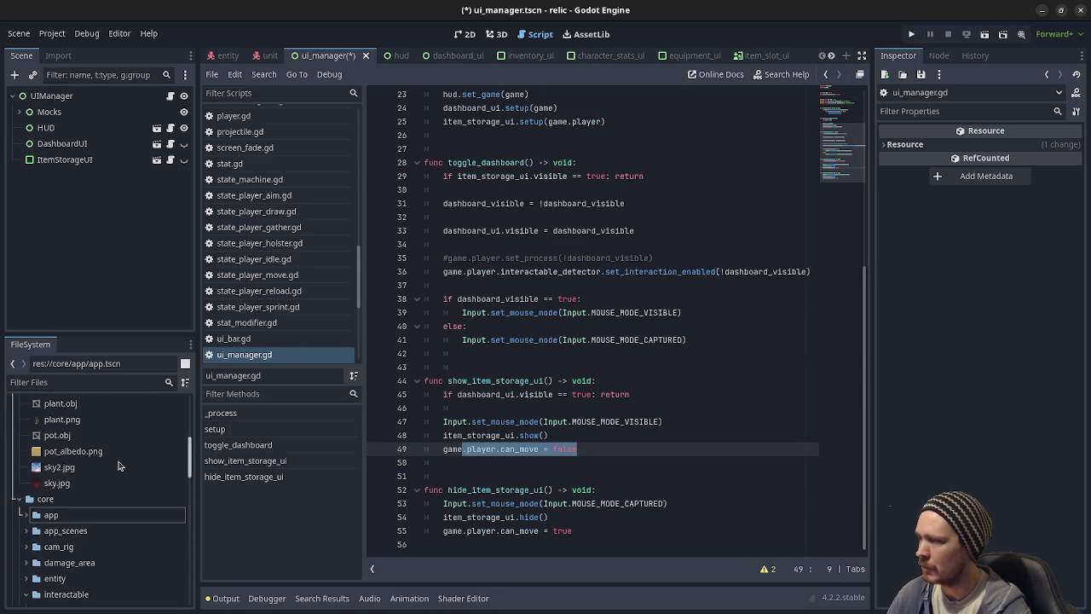
scroll(119, 466, "up", 10)
scroll(51, 477, "down", 5)
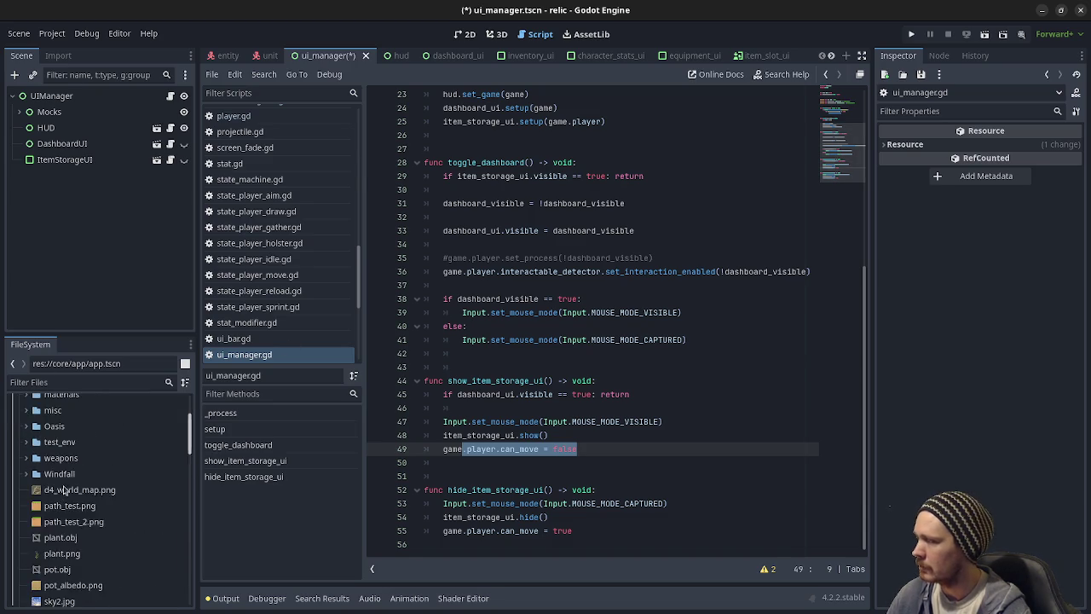
scroll(64, 489, "down", 5)
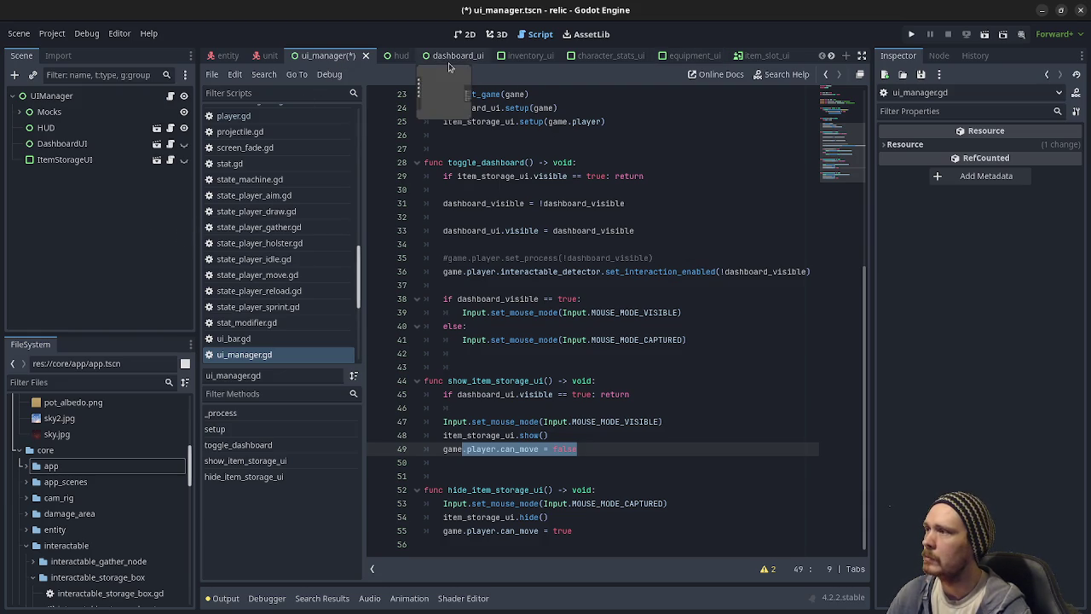
Step: Browse the inventory_ui slot grid and backpack_ui scenes, then minimize the relic editor and Obsidian
left_click(527, 55)
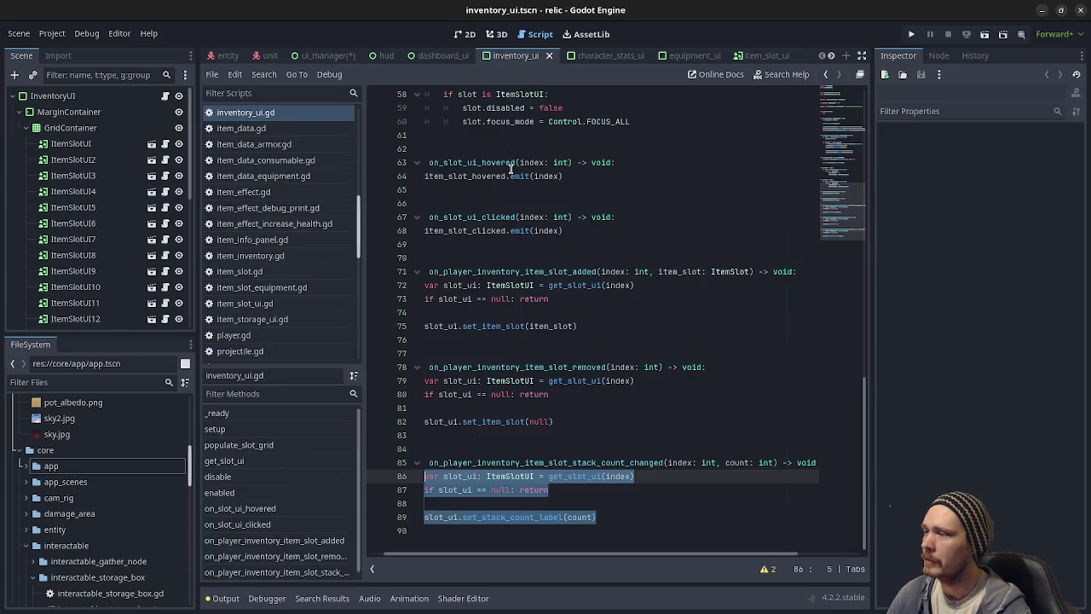
left_click(468, 34)
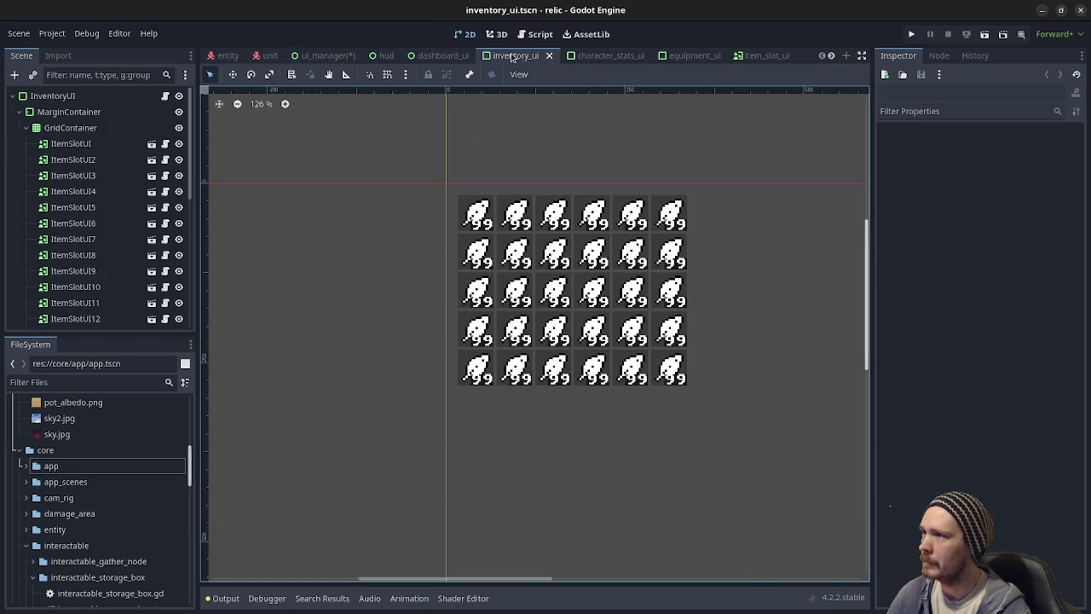
scroll(707, 53, "down", 4)
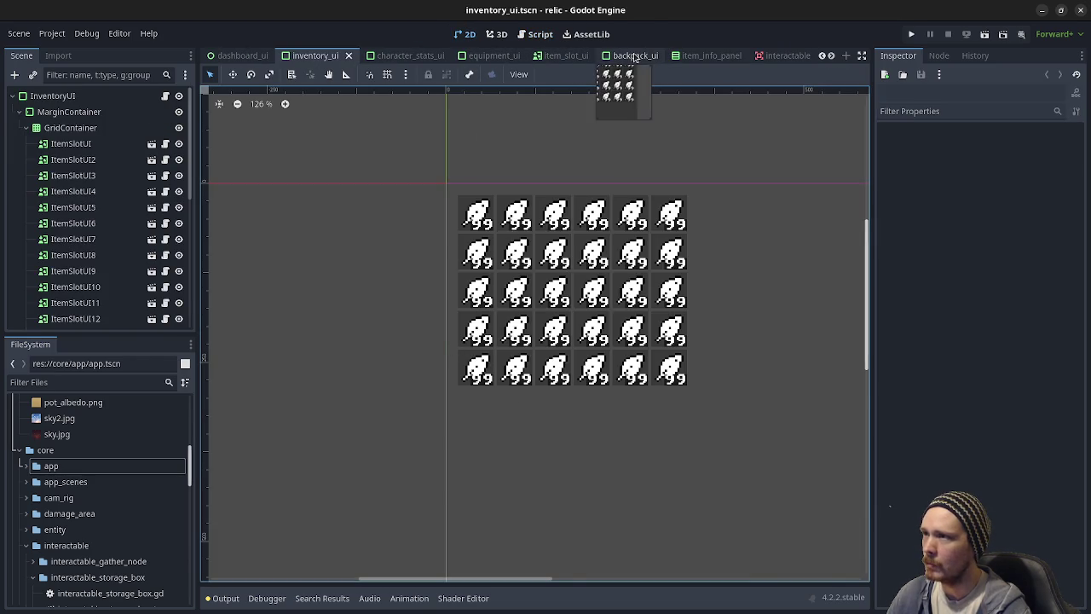
left_click(635, 55)
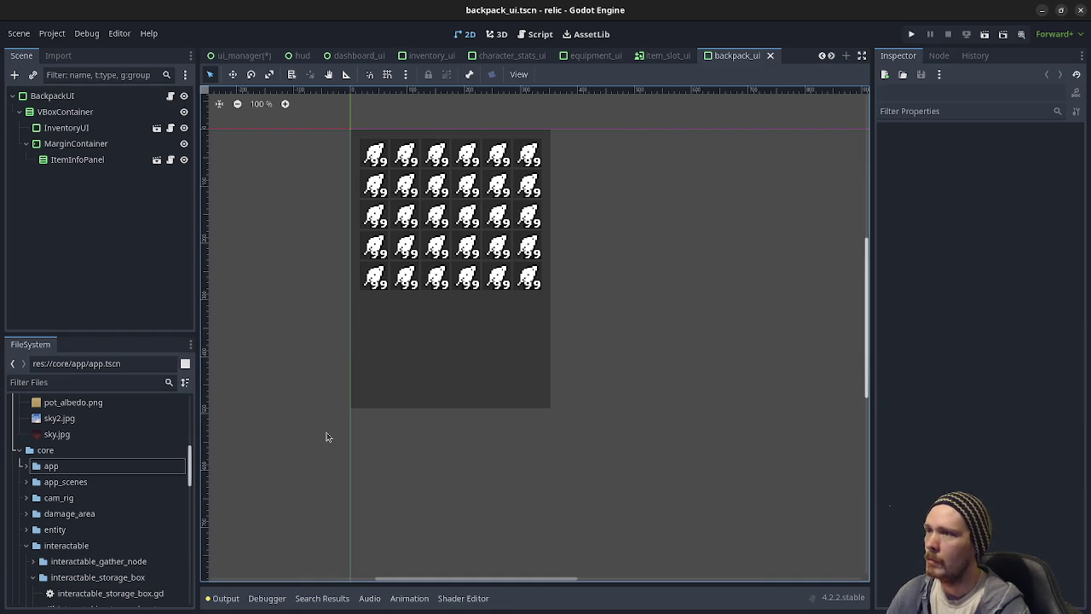
left_click(1043, 13)
left_click(1033, 13)
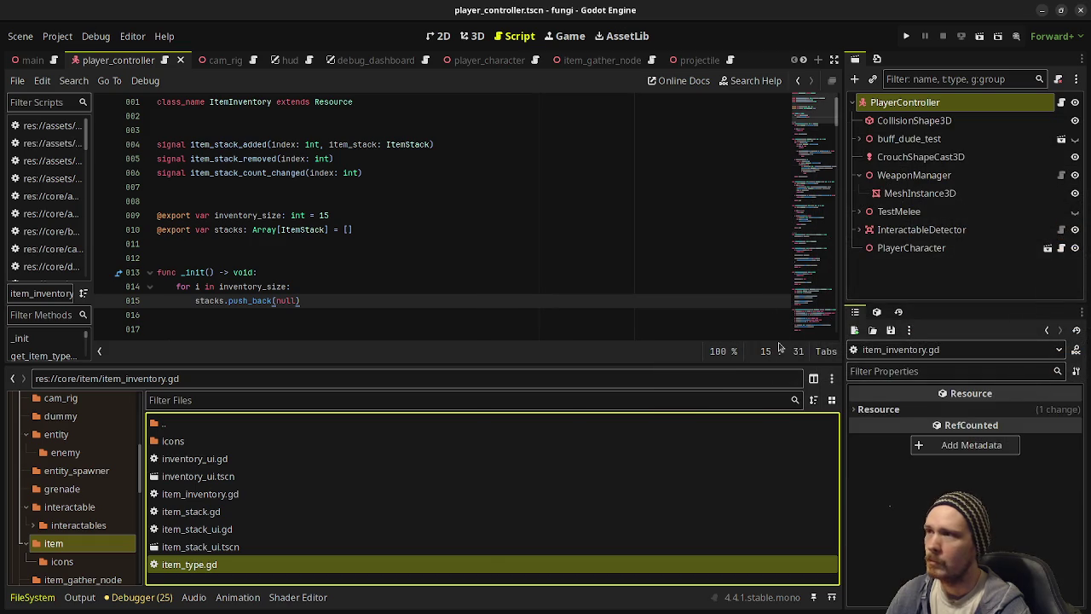
left_click(1042, 11)
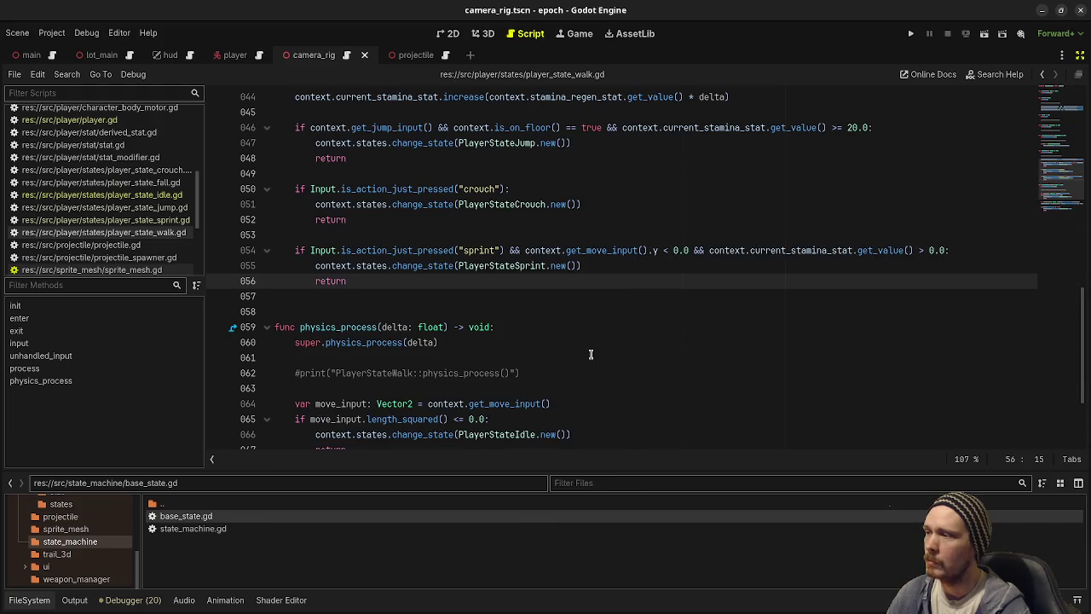
left_click(603, 325)
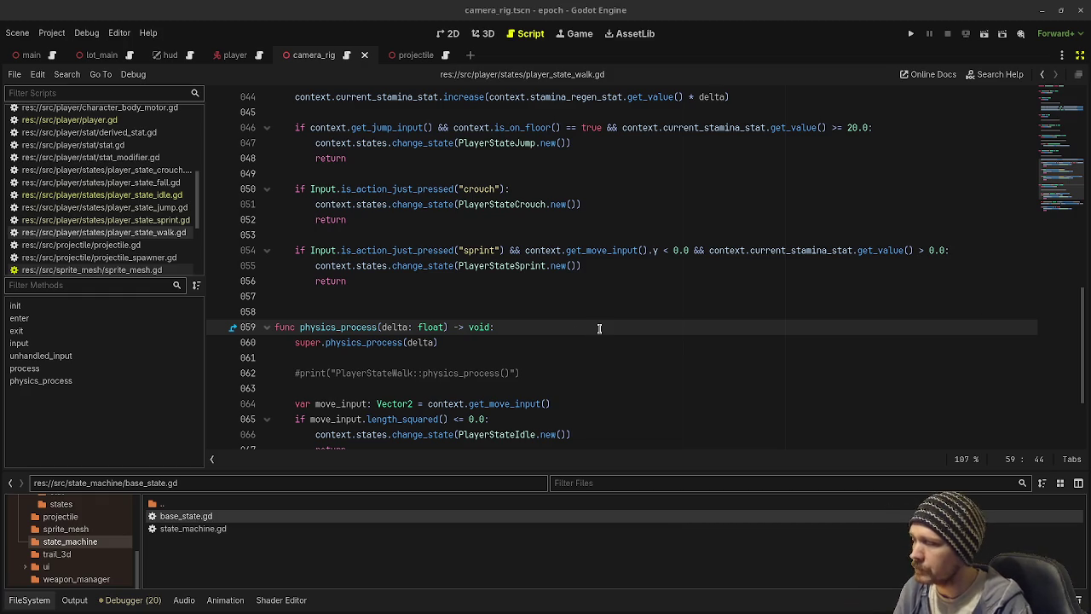
Step: Create a 'setup app manager' card tagged #task/programming and drag it to the top of v0.1.0-dev
key("alt+Tab")
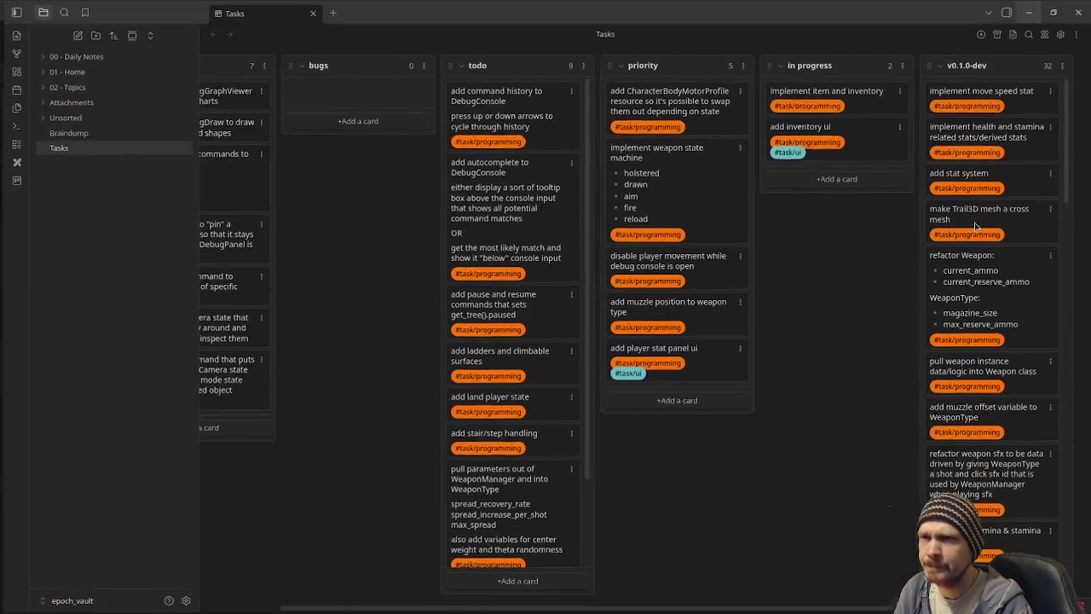
left_click(826, 178)
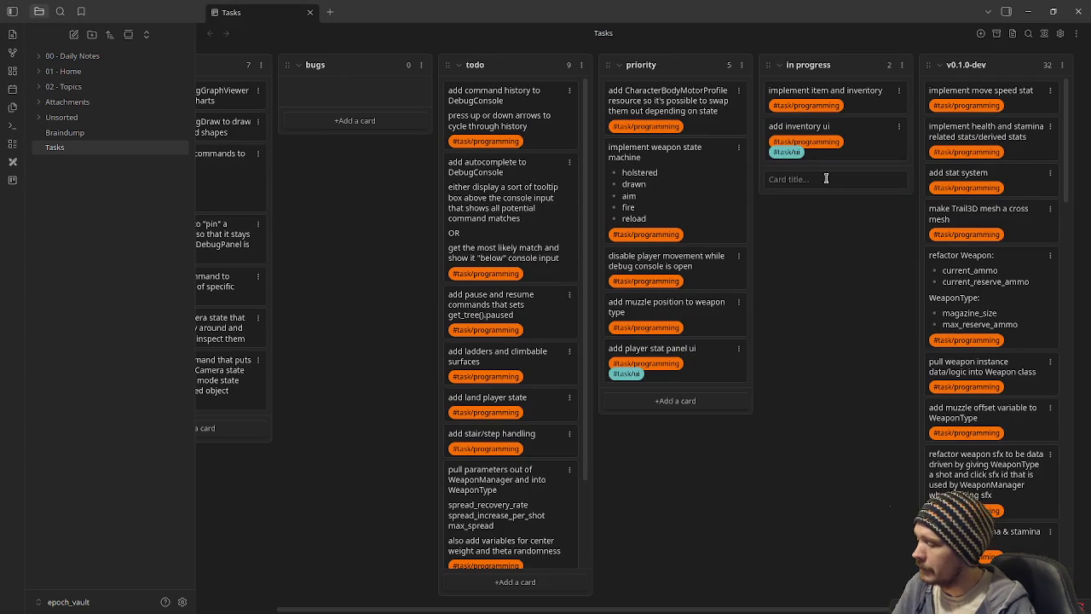
type("setup app")
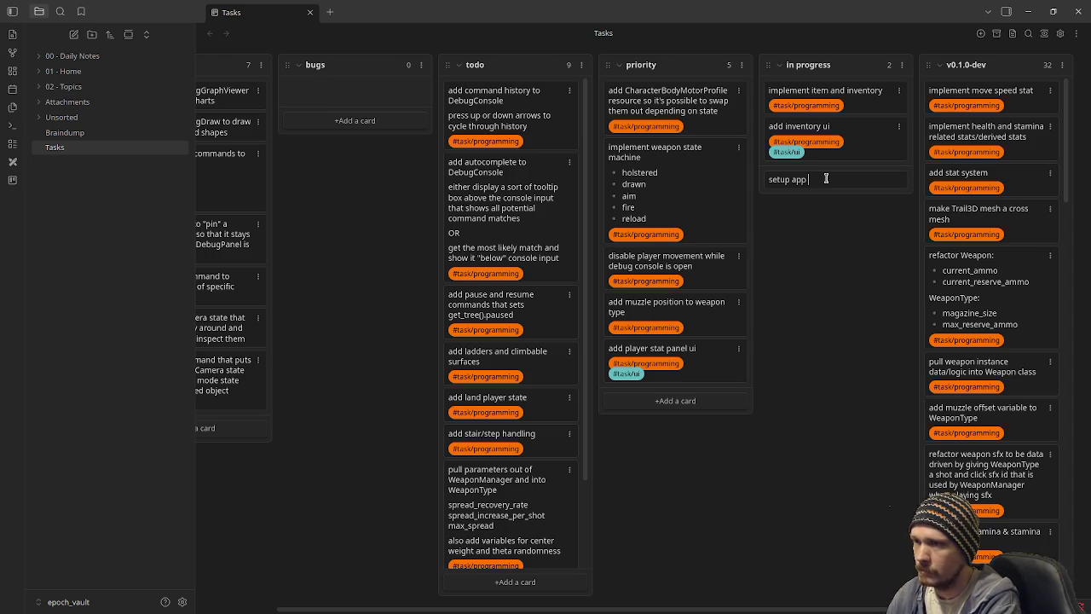
type("manager")
key("Return")
key("Return")
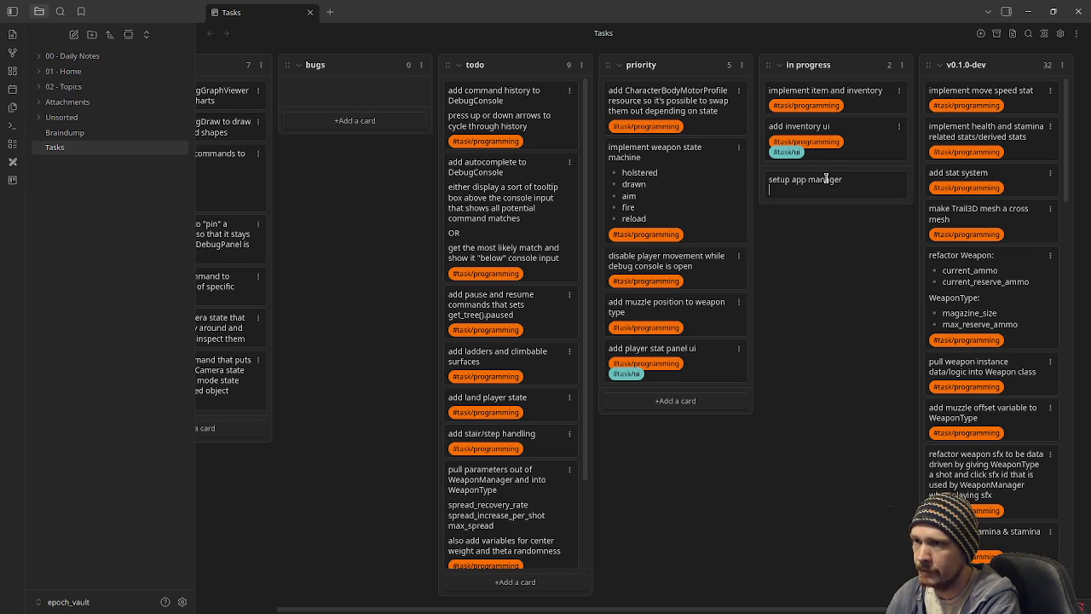
type("#task/programming")
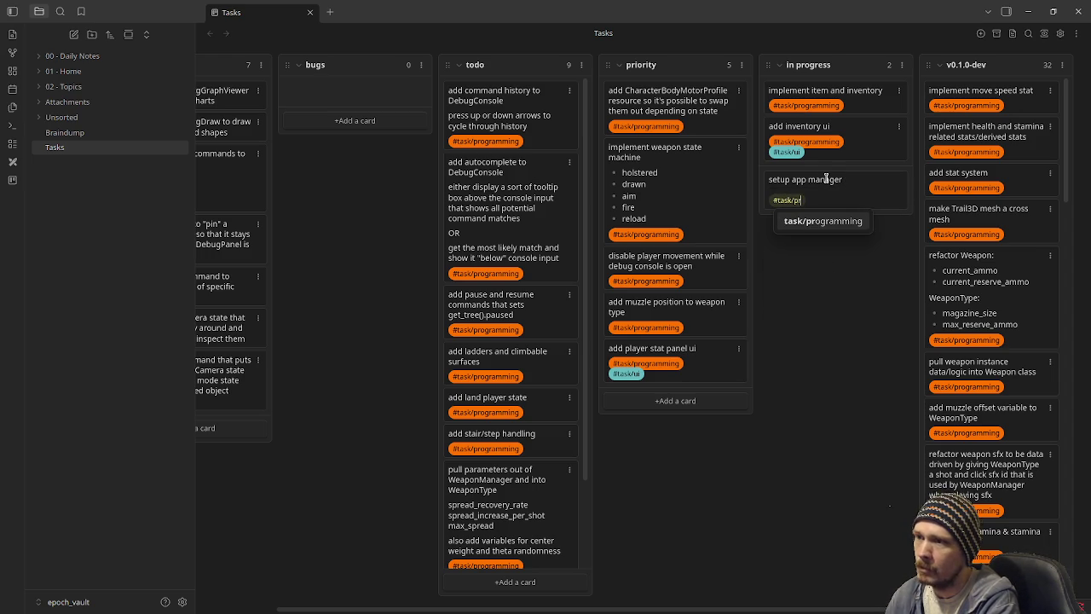
key("Return")
key("Return")
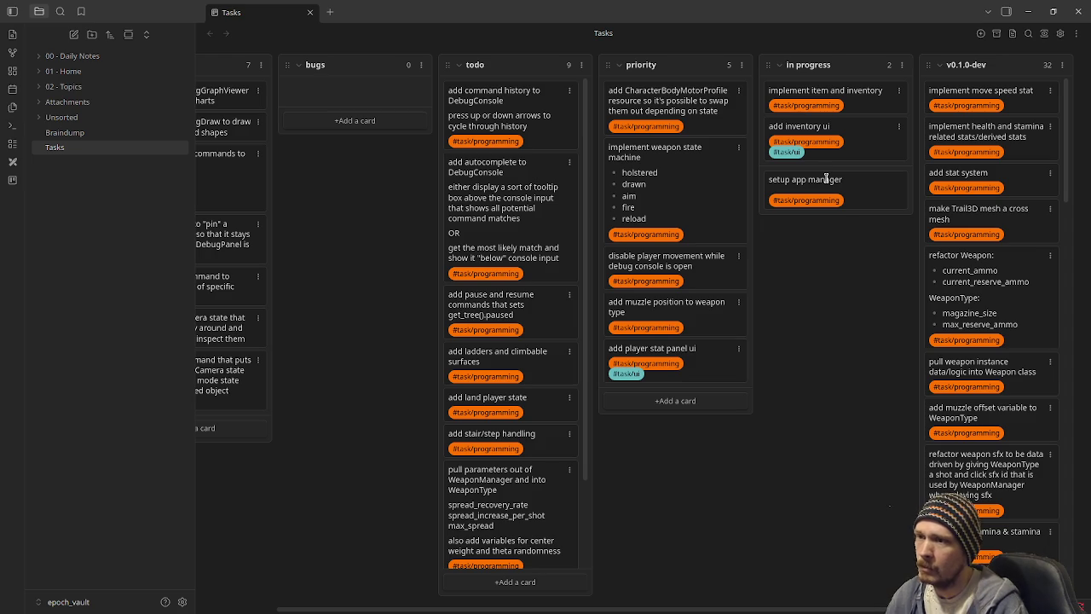
key("Return")
left_click_drag(900, 165, 980, 94)
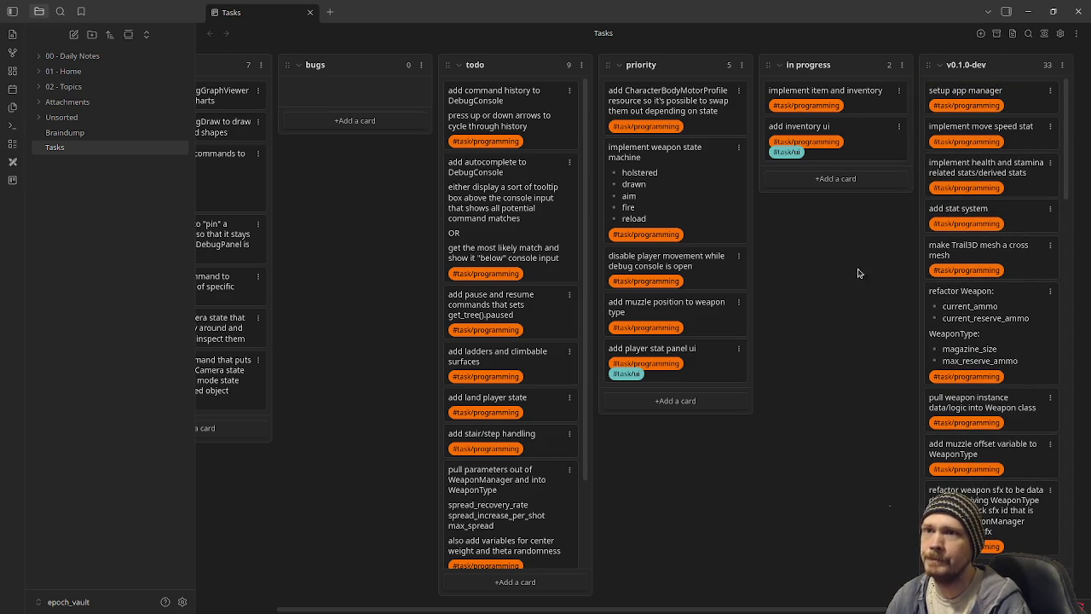
left_click(1033, 10)
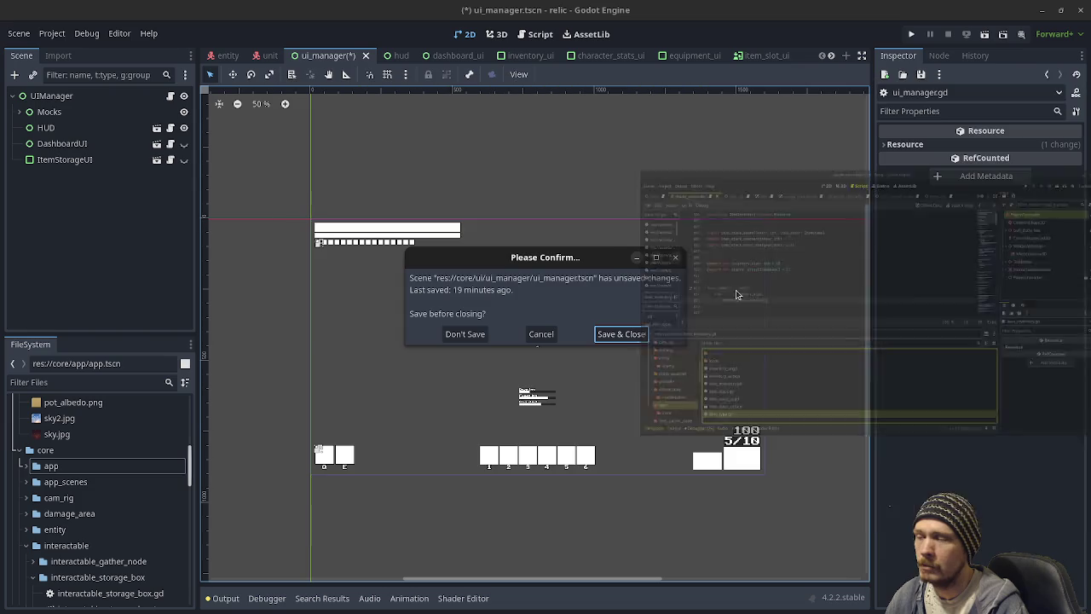
Step: Close the relic project without saving ui_manager.tscn, quit the fungi window, and return to epoch
left_click(464, 335)
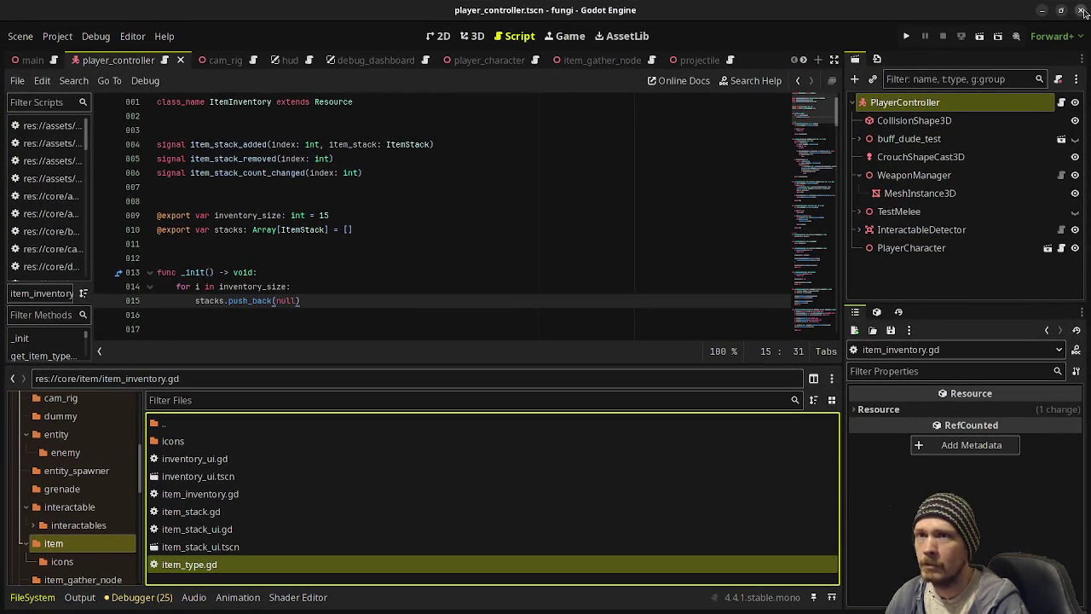
left_click(1081, 10)
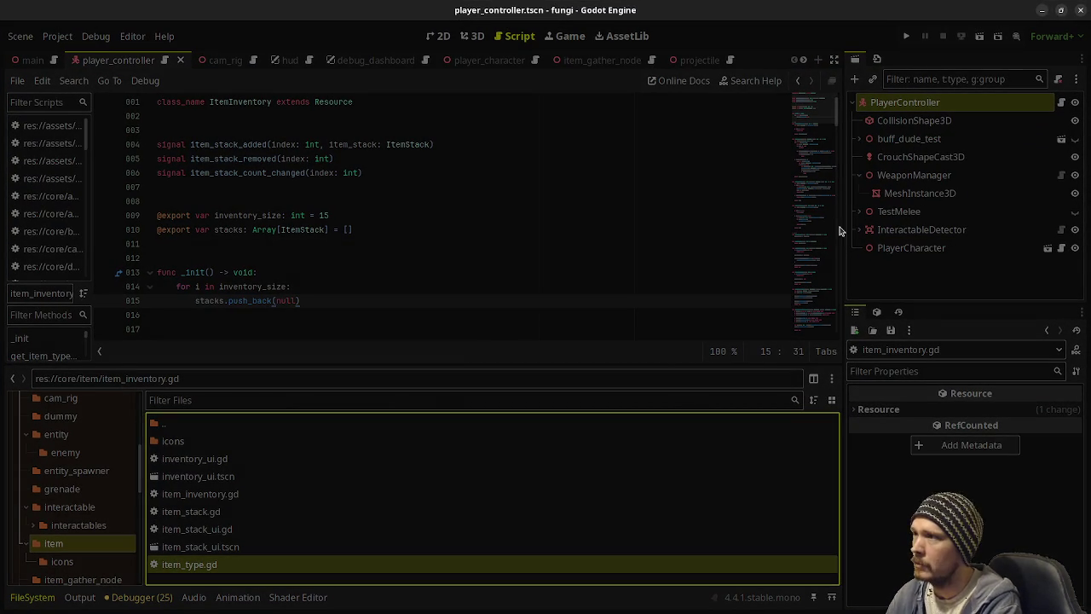
key("super")
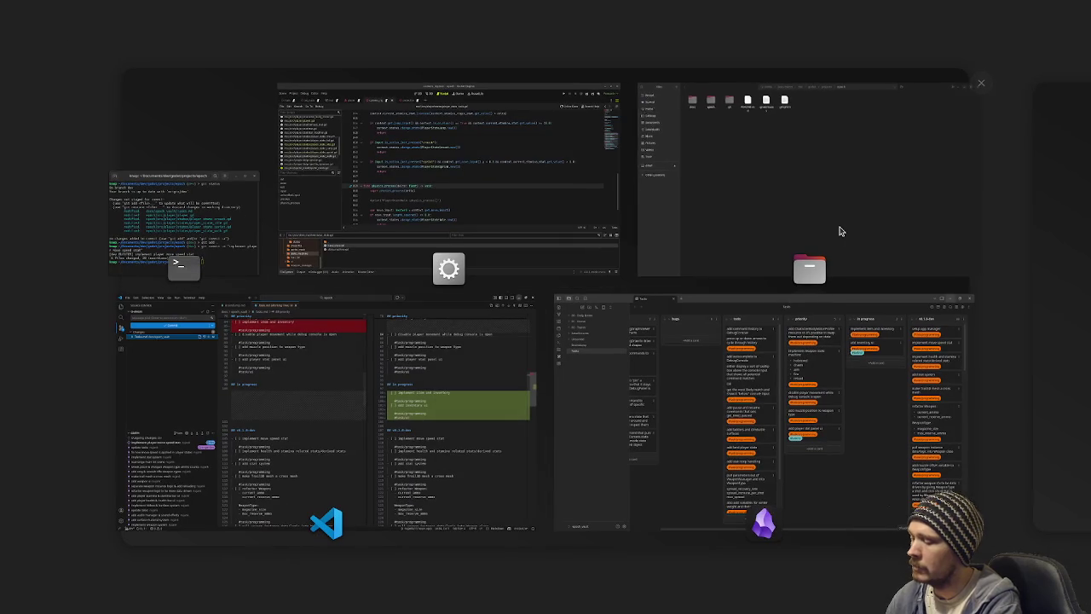
key("Escape")
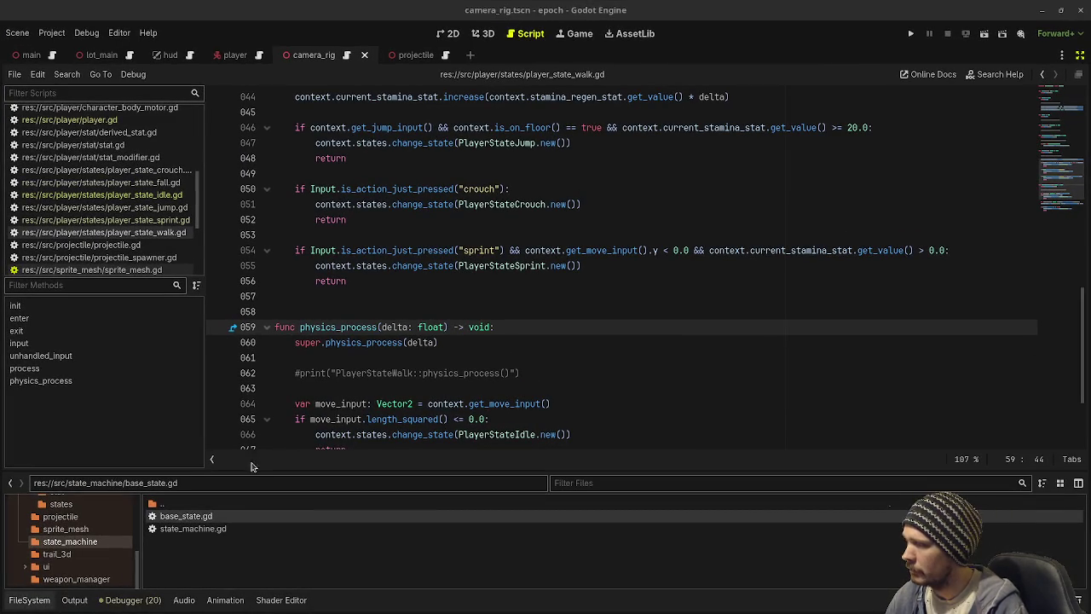
Step: Enlarge the FileSystem dock and add a new folder named 'app' under src
left_click_drag(254, 467, 254, 341)
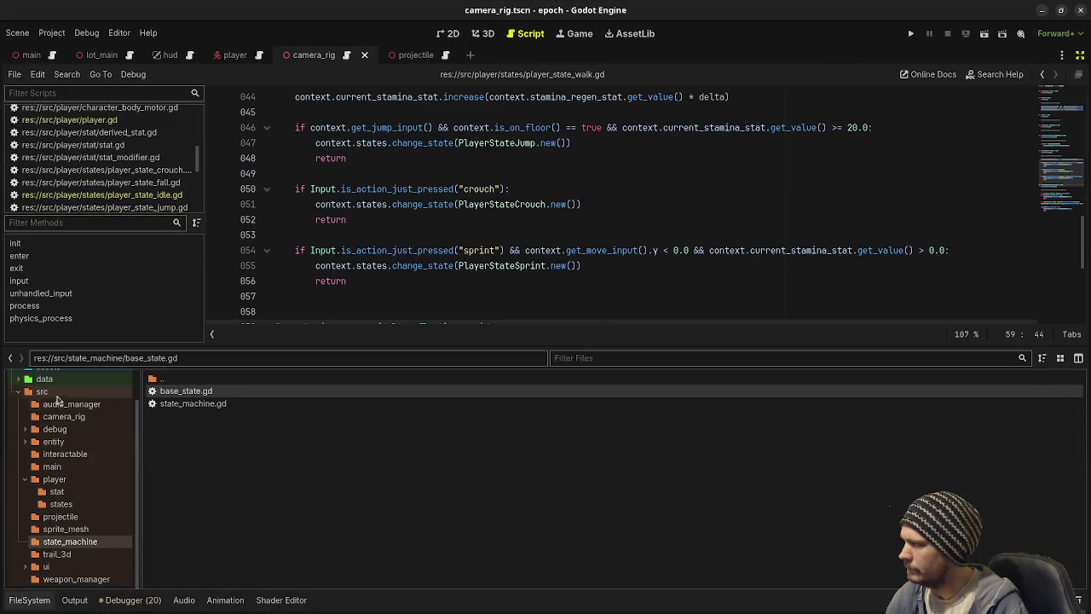
left_click(27, 492)
left_click(26, 480)
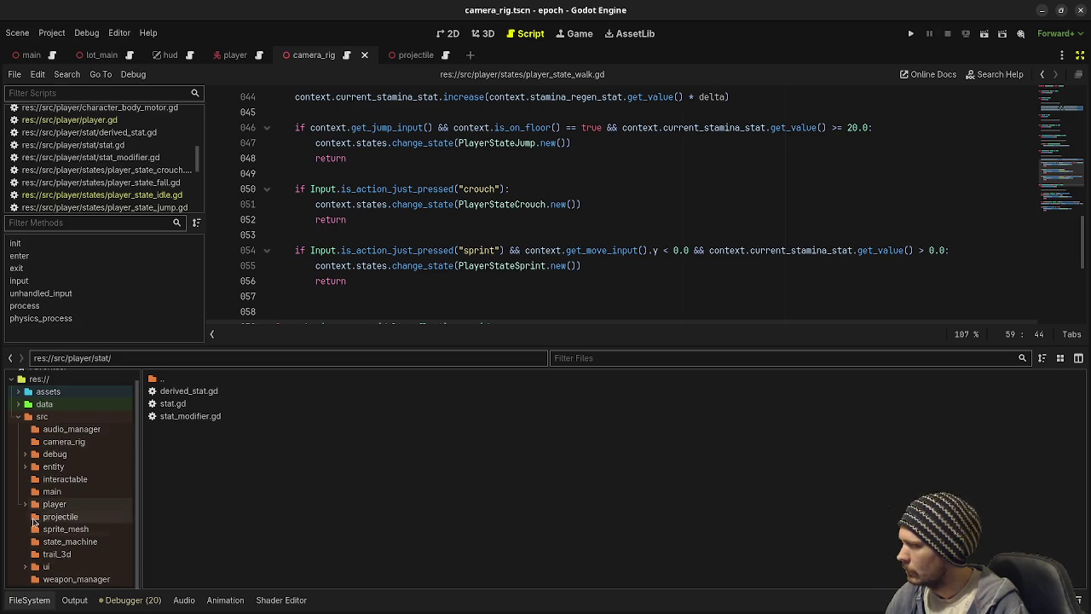
left_click(41, 418)
right_click(40, 420)
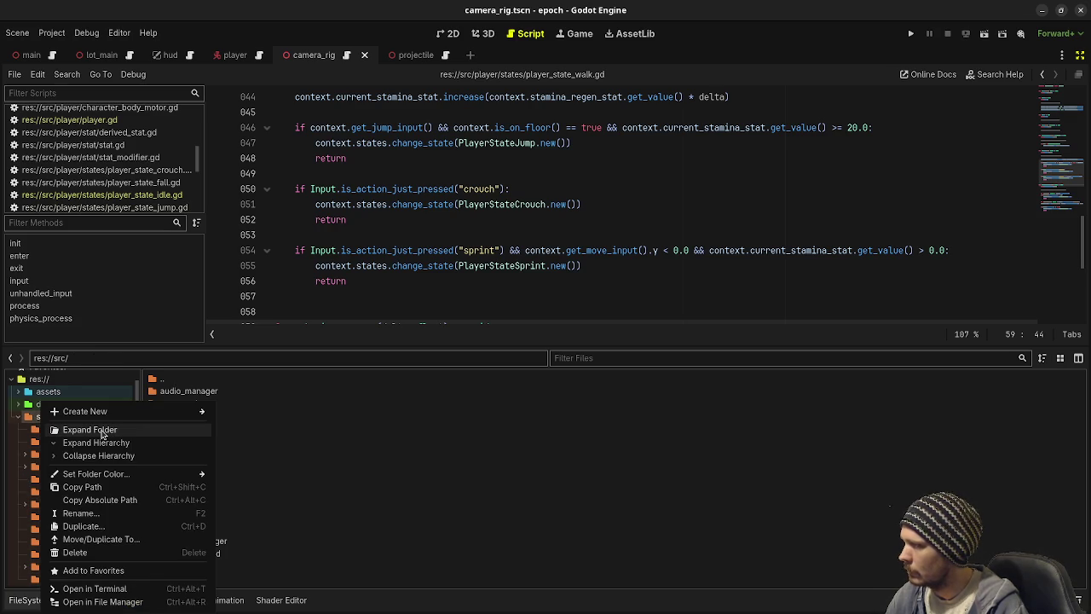
mouse_move(85, 411)
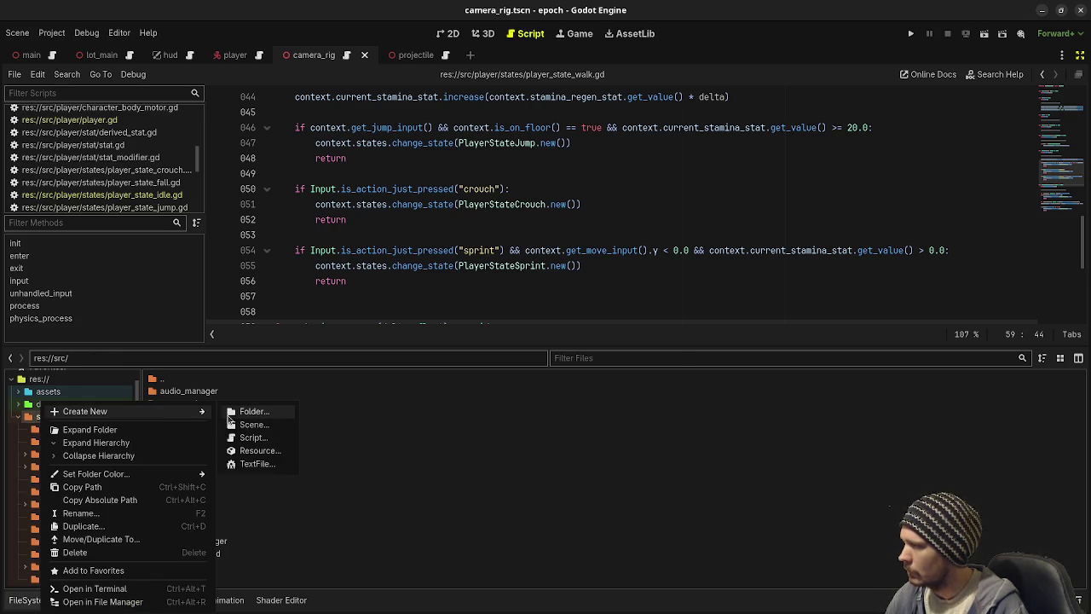
left_click(247, 410)
type("app")
key("Return")
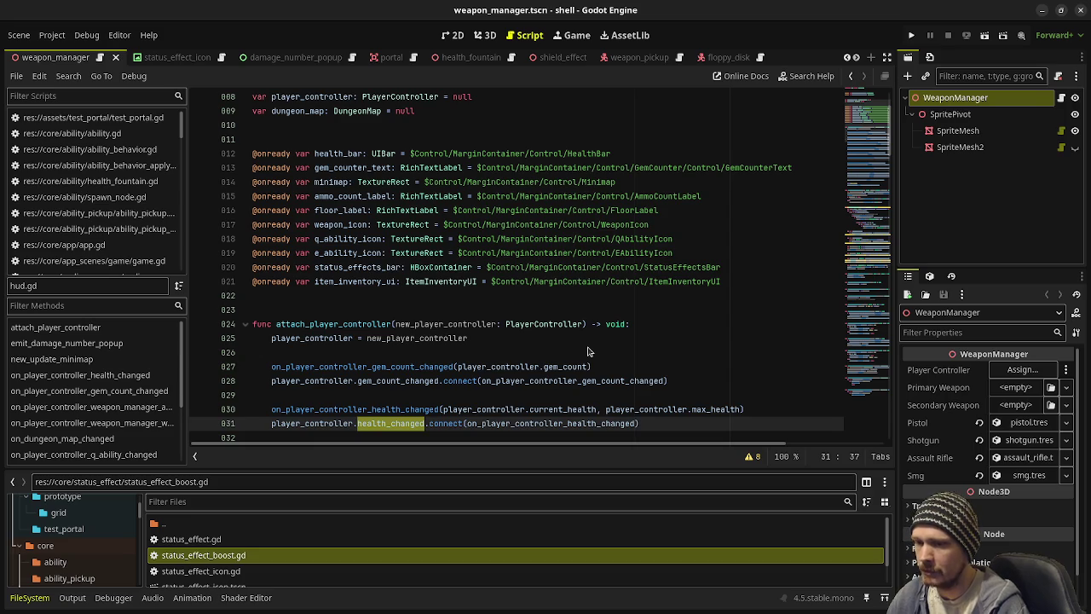
Step: Open res://core/app/app.tscn and view its App, SceneRoot and ScreenFade nodes in 3D
scroll(502, 394, "down", 1)
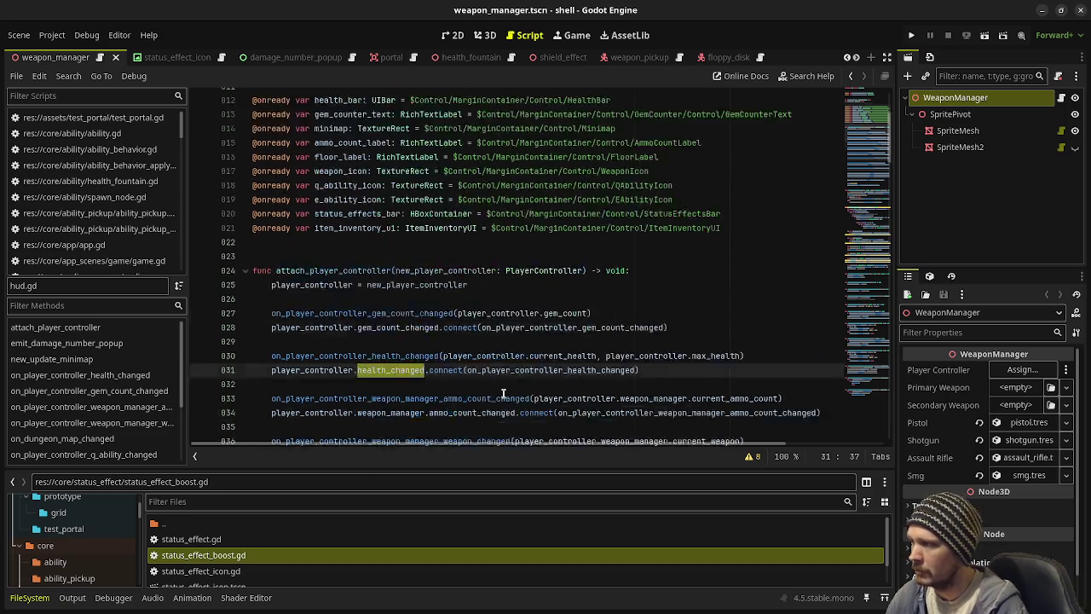
scroll(503, 394, "down", 3)
scroll(405, 395, "up", 3)
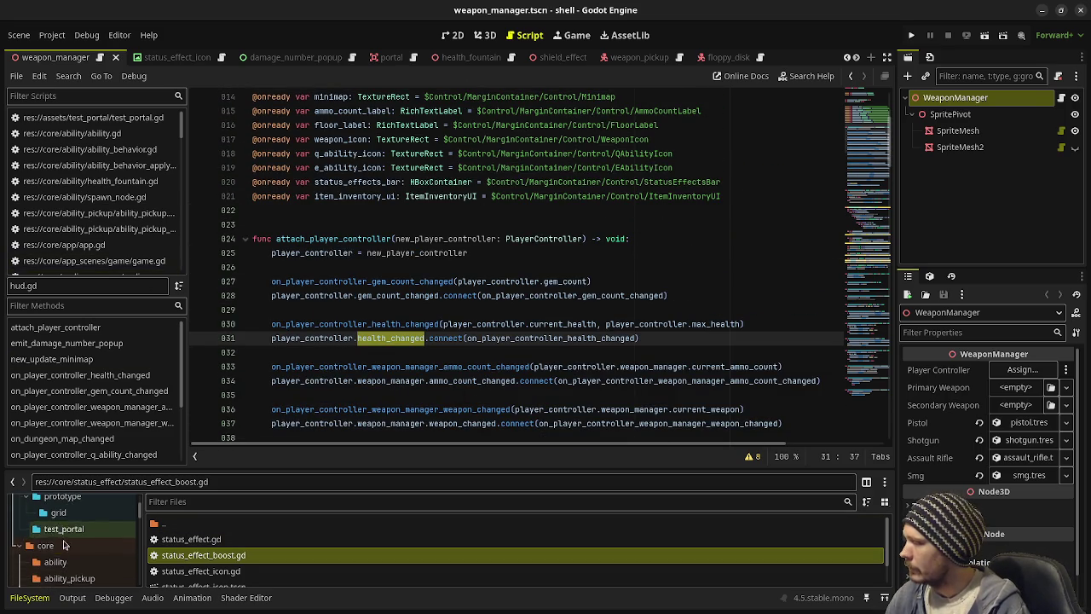
scroll(61, 537, "down", 5)
left_click(51, 507)
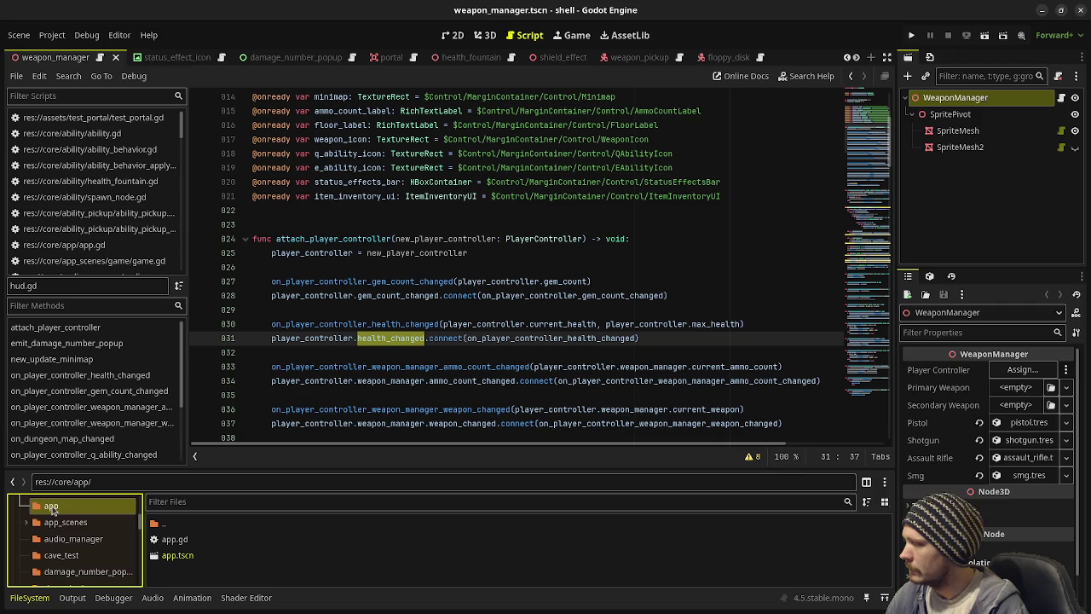
double_click(178, 555)
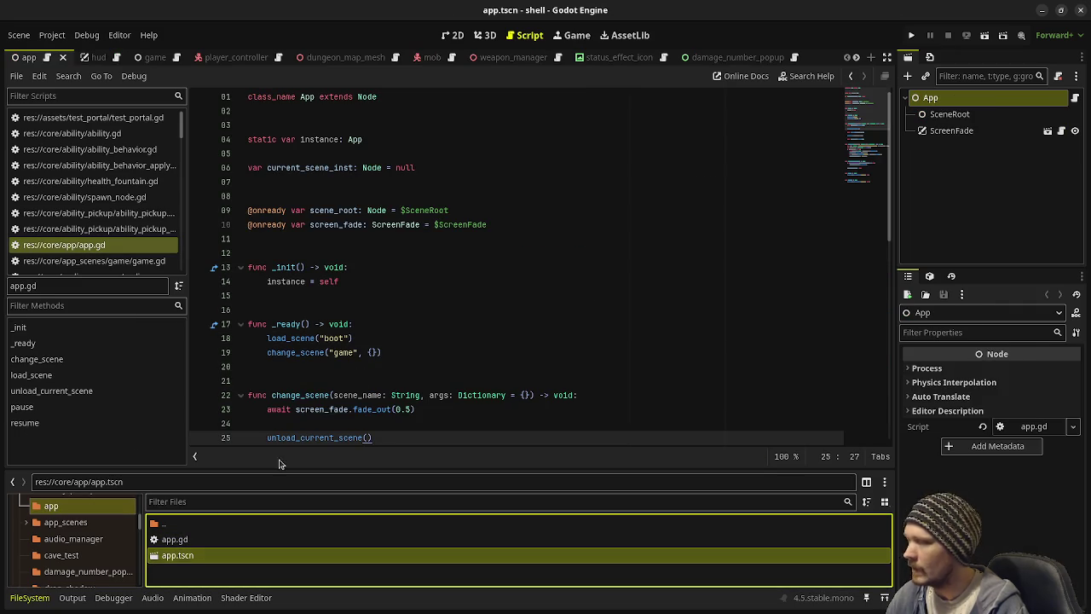
left_click(486, 35)
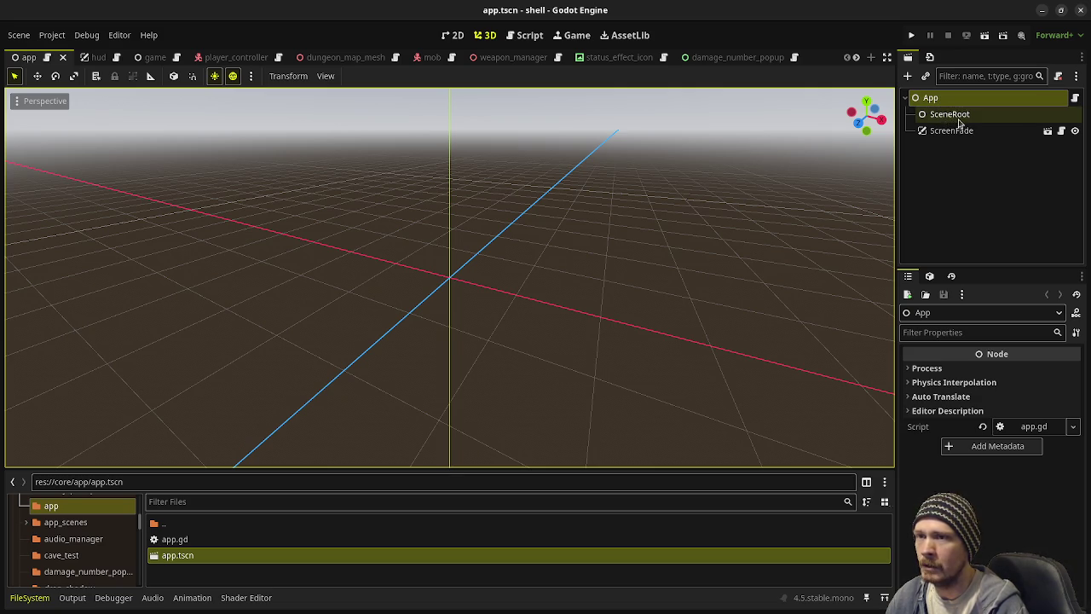
Step: Inspect the ScreenFade node's properties and scroll through the App node's script
left_click(951, 132)
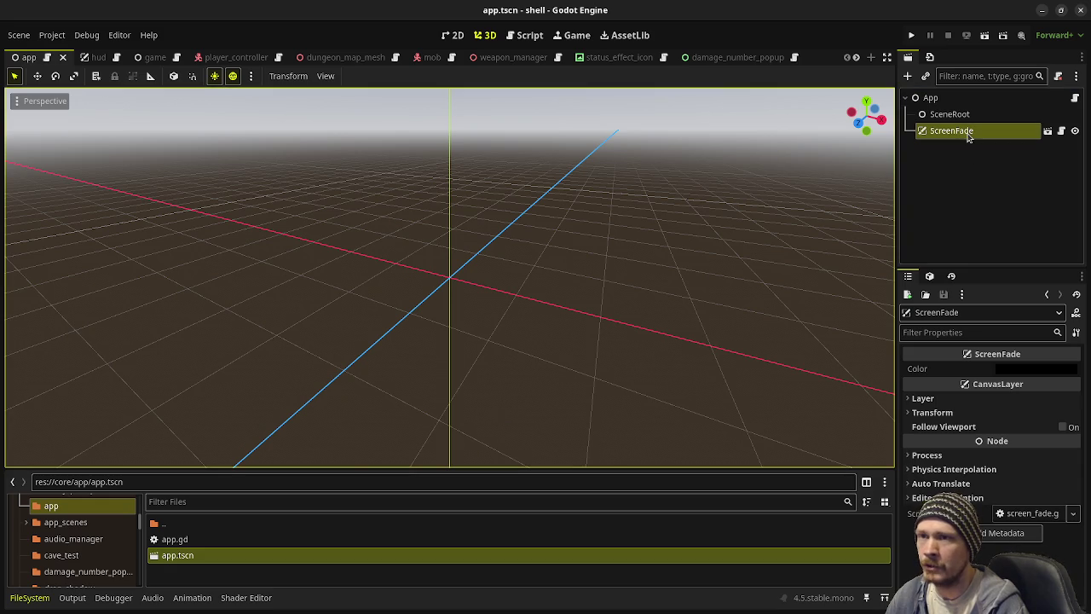
left_click(1074, 98)
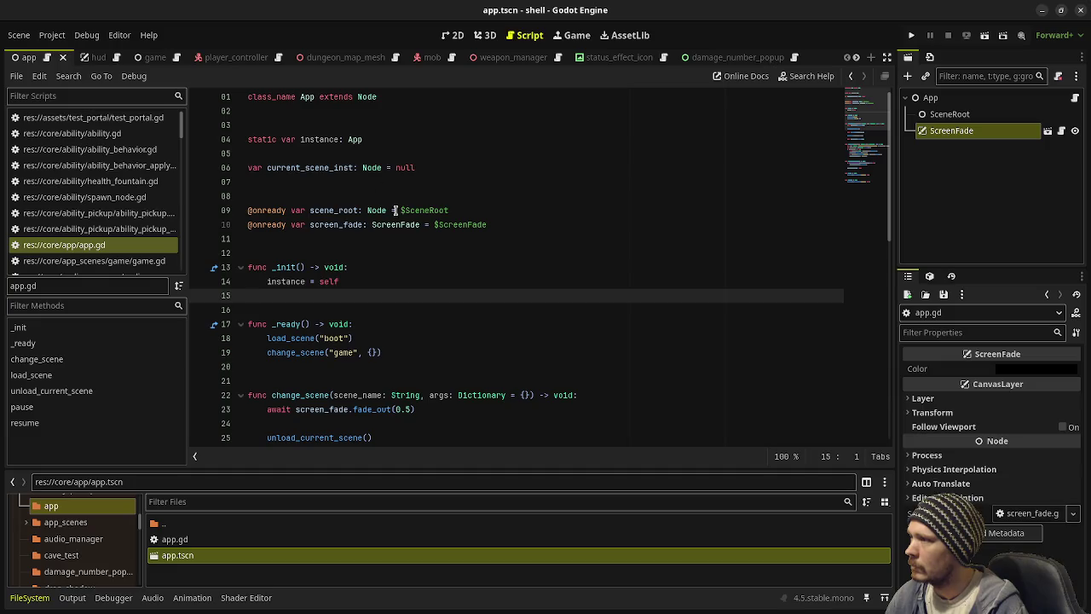
scroll(369, 333, "down", 3)
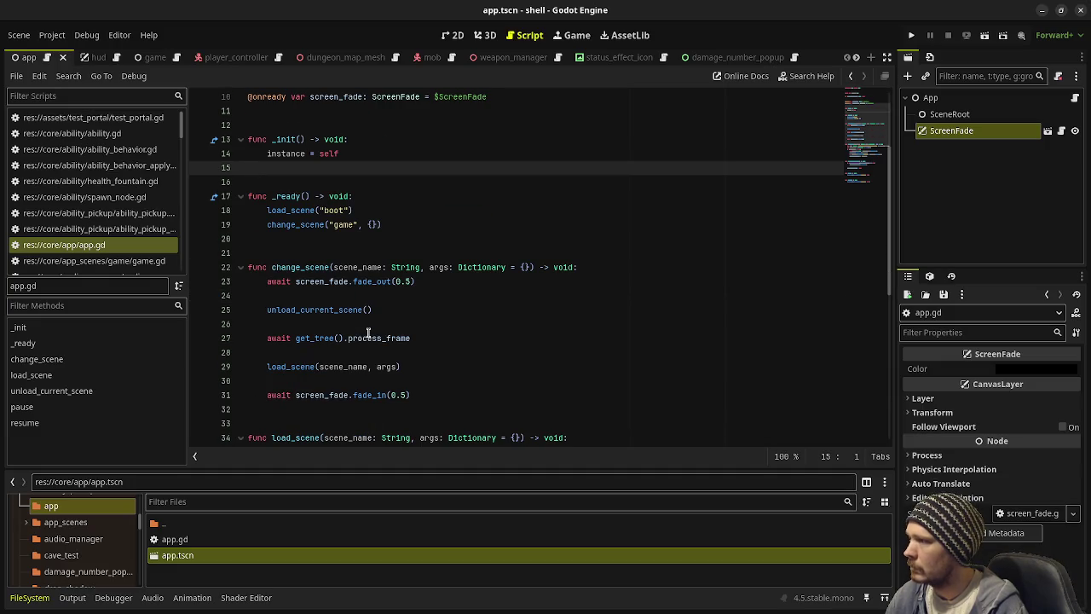
scroll(349, 213, "down", 3)
scroll(341, 255, "down", 5)
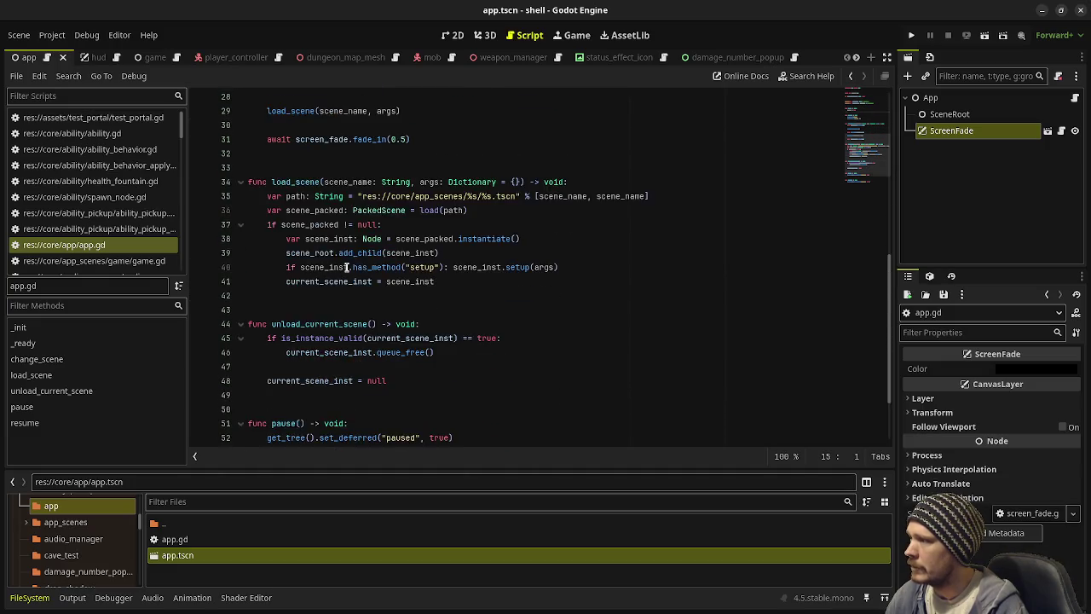
scroll(554, 328, "up", 10)
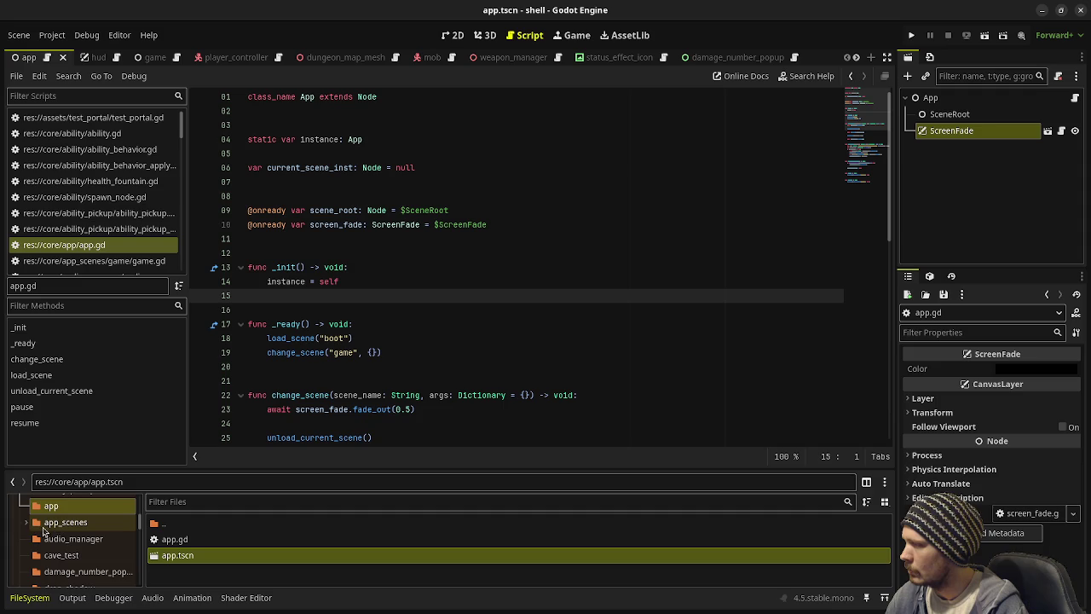
Step: Open game.gd from app_scenes/game and read through it
left_click(26, 521)
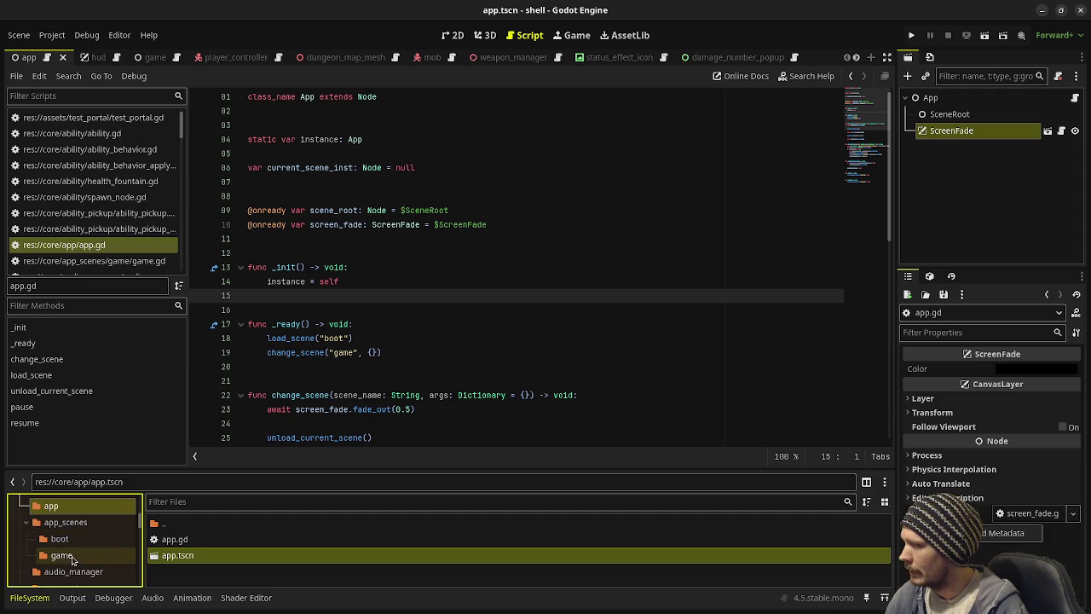
left_click(73, 555)
left_click(198, 538)
double_click(197, 538)
scroll(436, 193, "up", 15)
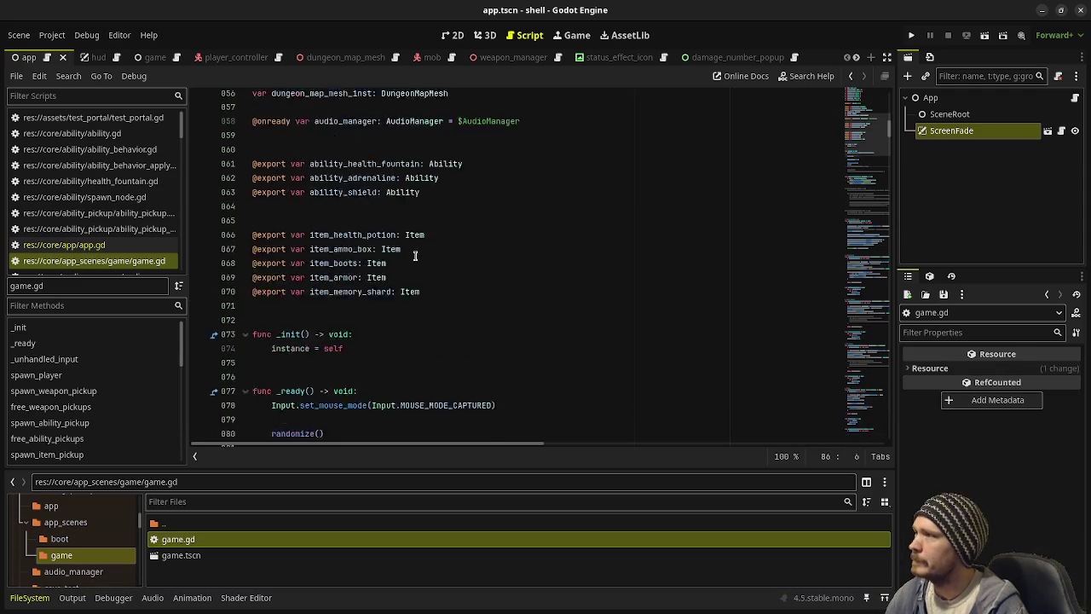
scroll(436, 193, "up", 5)
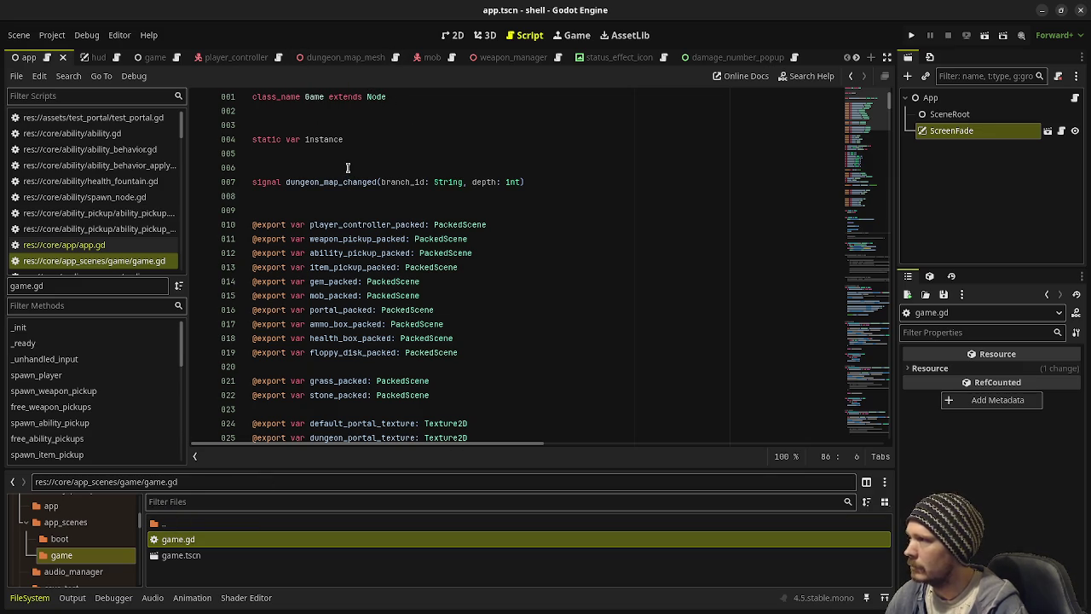
scroll(336, 207, "down", 3)
scroll(336, 207, "down", 5)
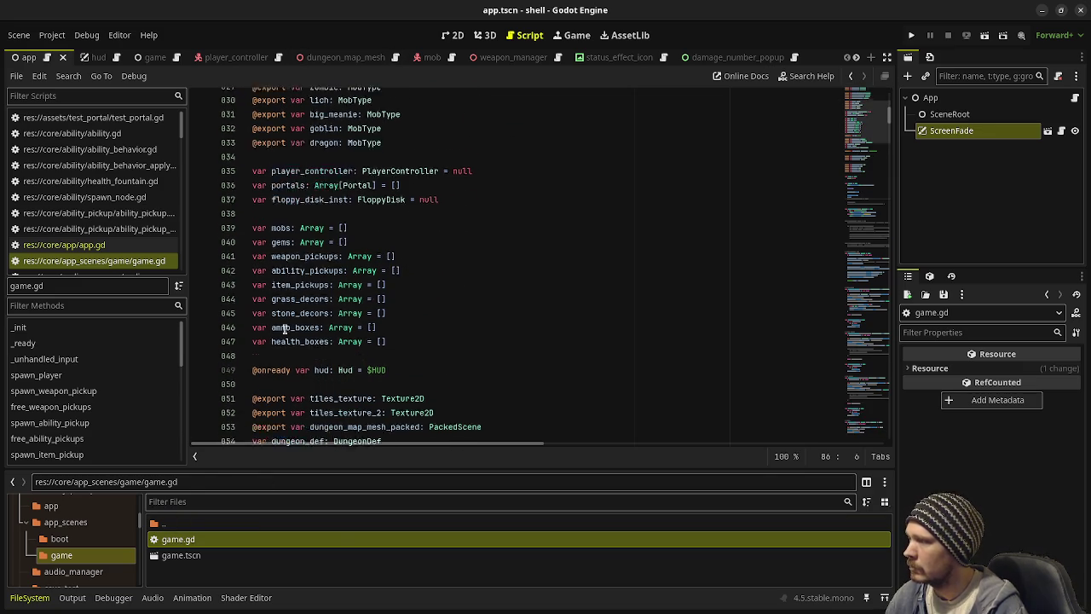
Step: Open app.gd and review its scene loading code, including the has_method setup check on line 40
left_click(51, 506)
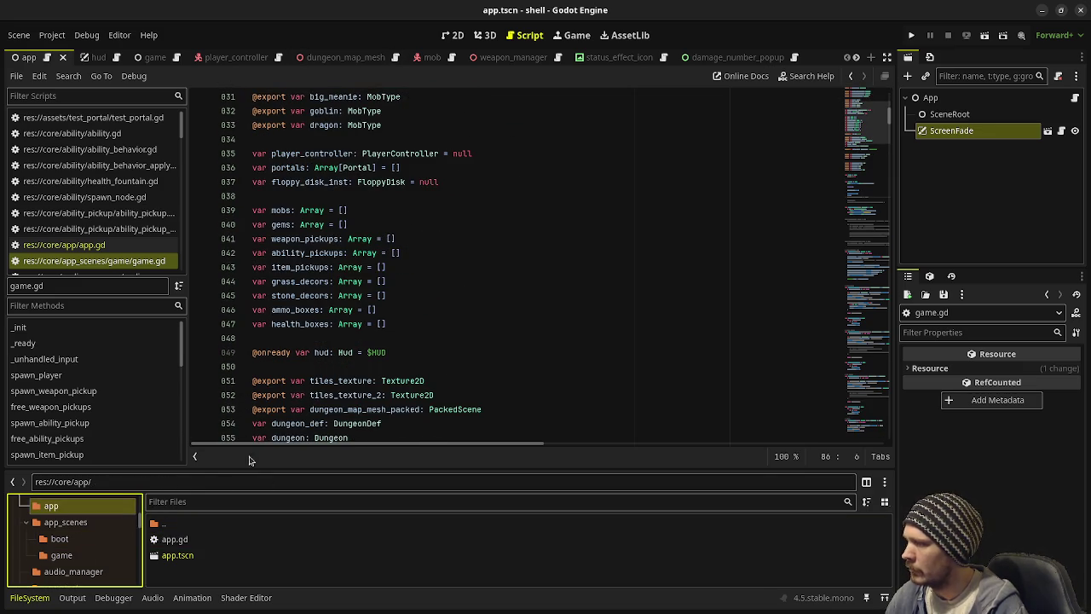
double_click(179, 538)
scroll(387, 339, "down", 2)
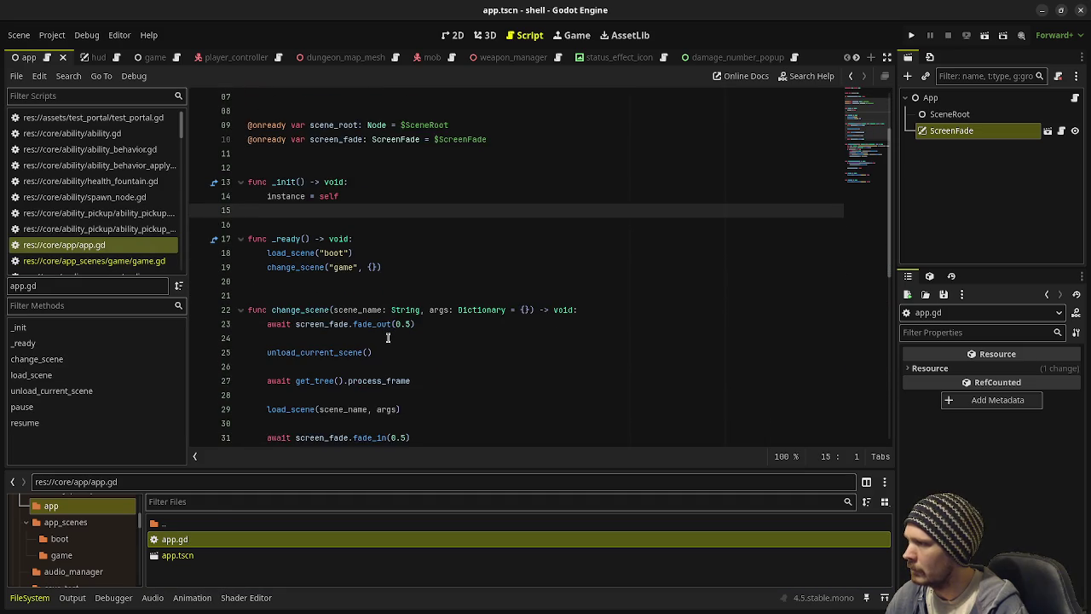
scroll(387, 339, "down", 6)
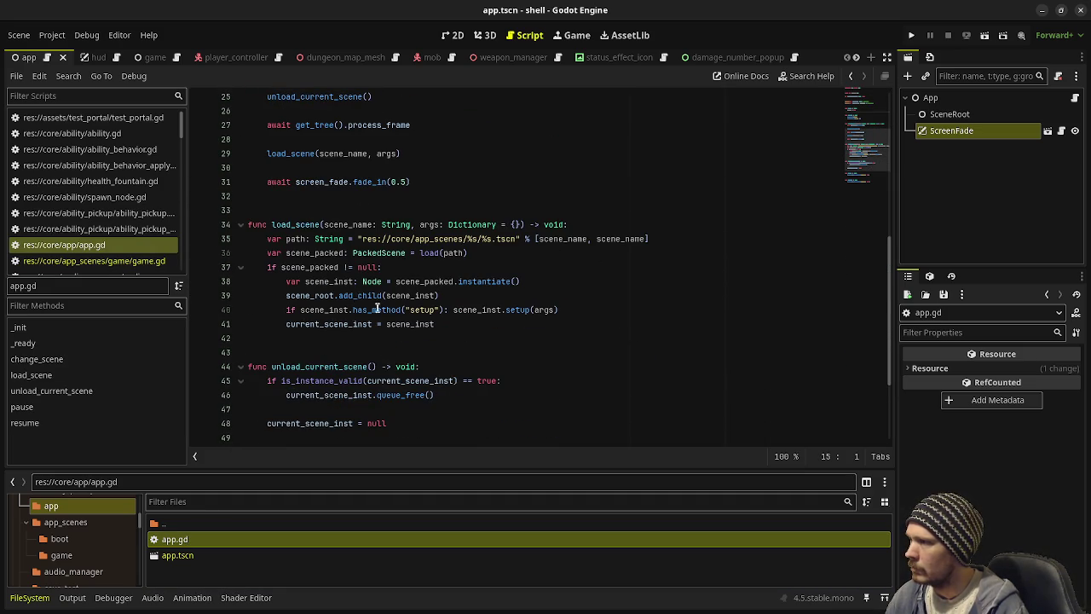
left_click_drag(301, 309, 436, 309)
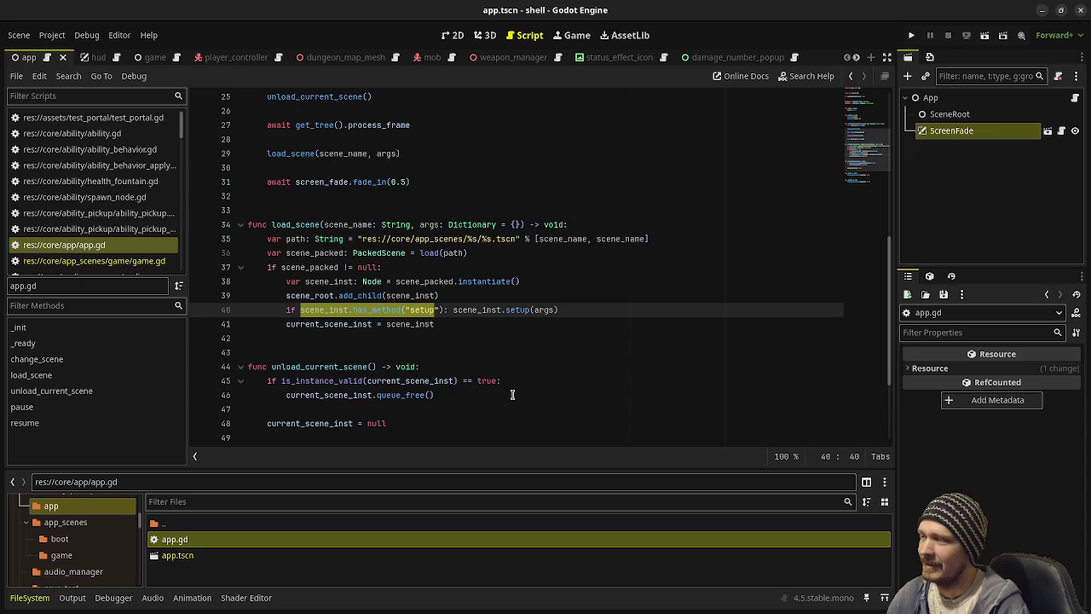
left_click(452, 394)
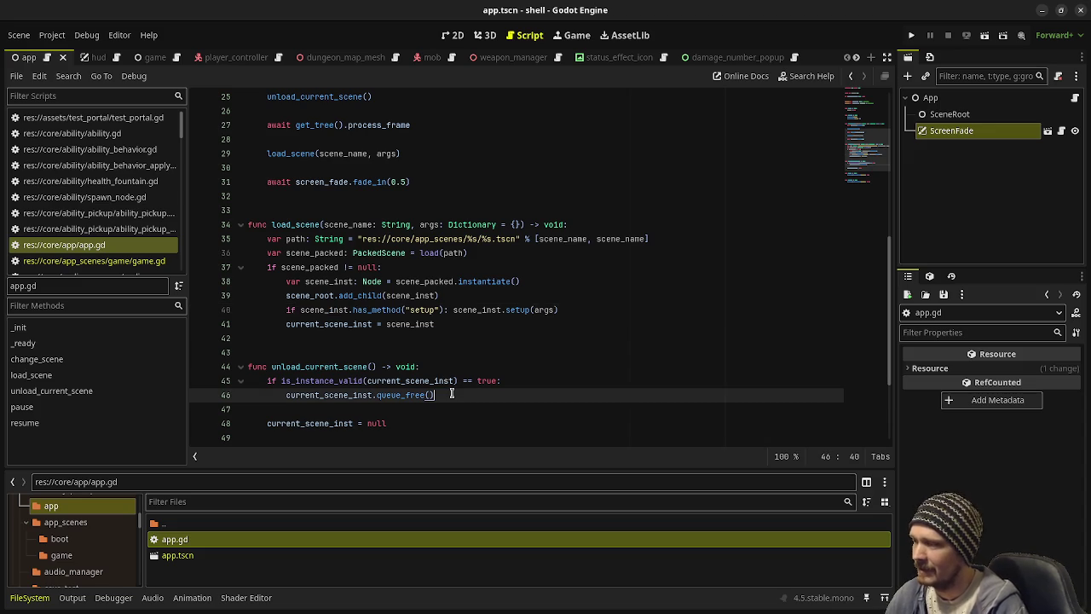
scroll(506, 320, "up", 7)
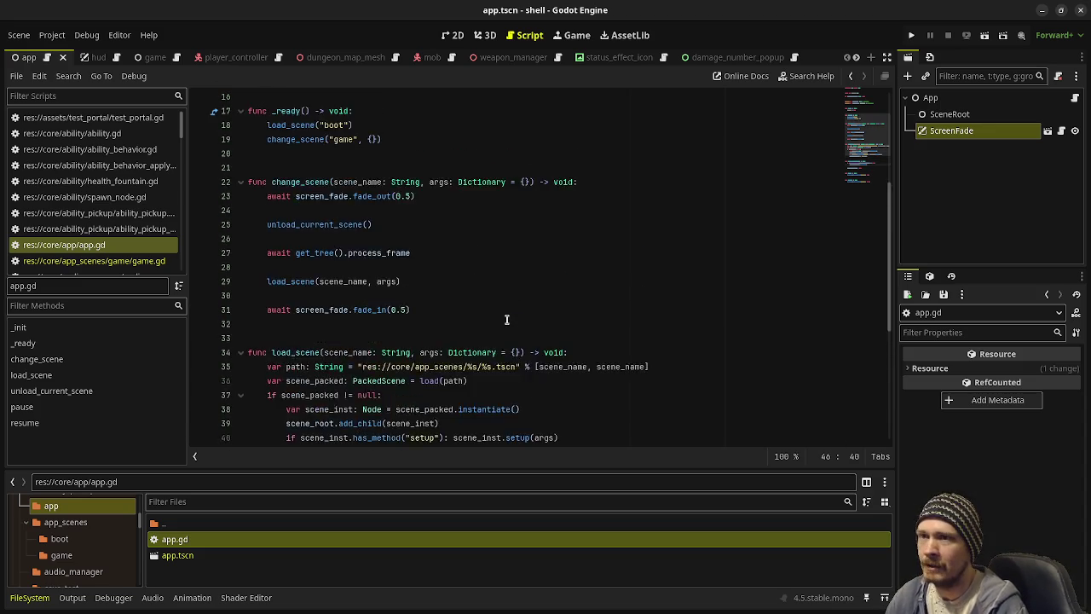
scroll(437, 295, "up", 1)
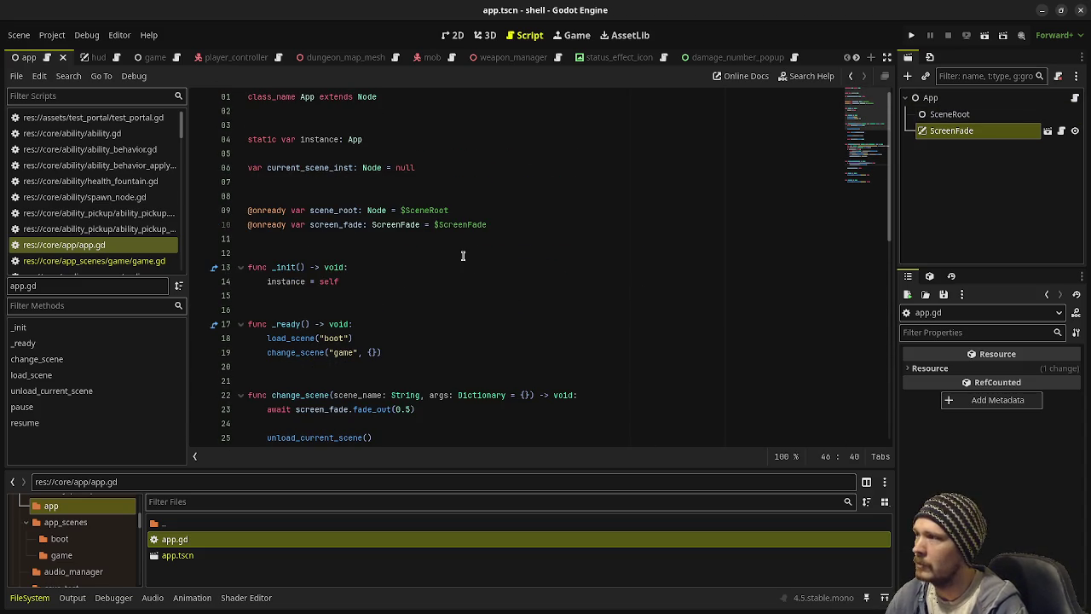
left_click(463, 253)
Step: Select the App script text, then lower the splitter twice to give the script editor more height
key("ctrl+a")
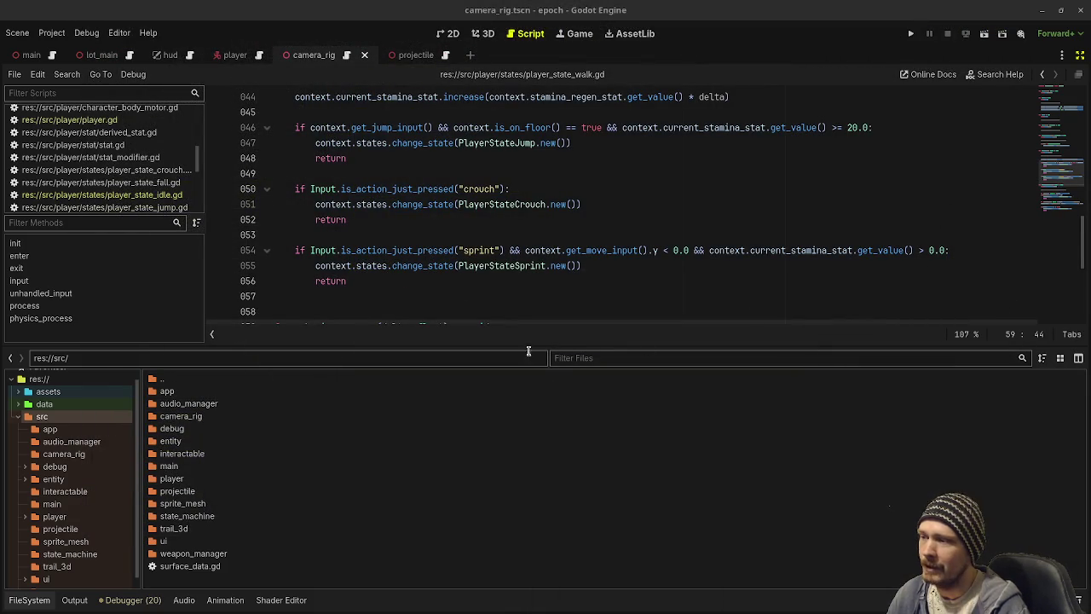
left_click_drag(528, 345, 533, 424)
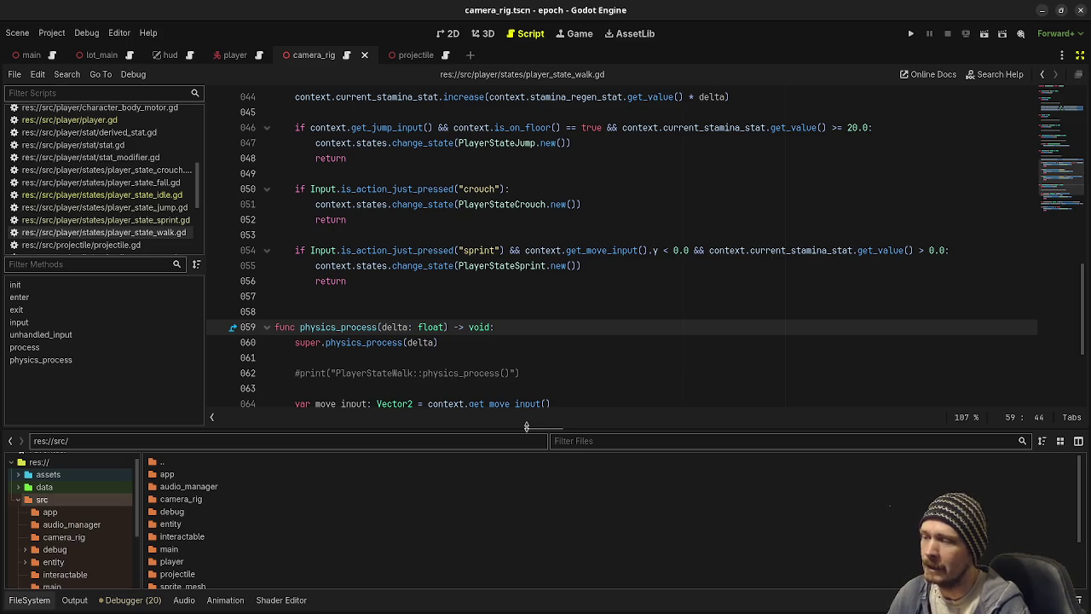
left_click_drag(527, 426, 528, 438)
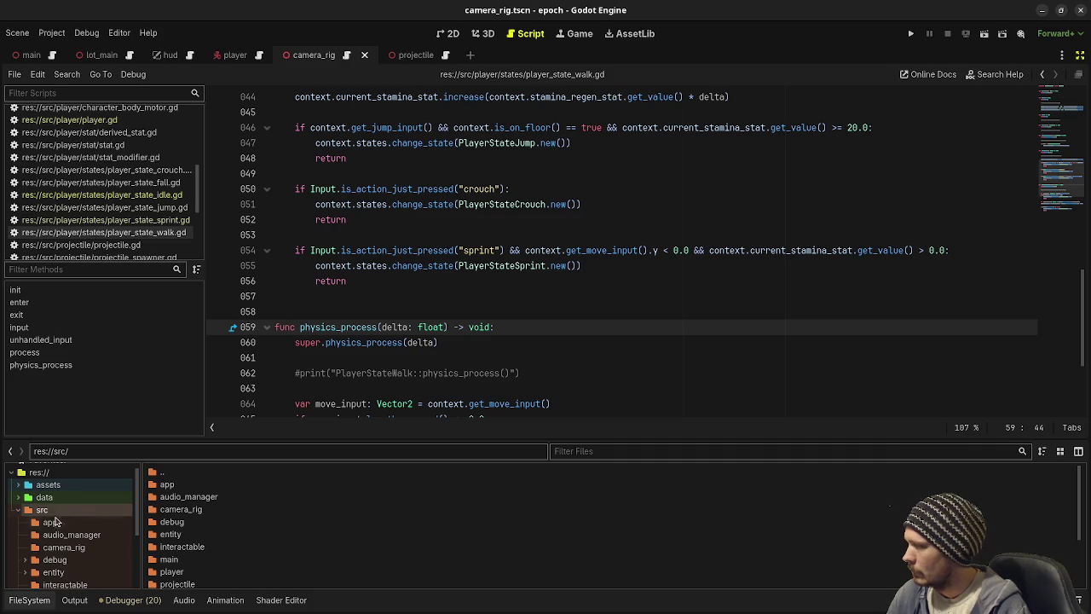
Step: Create a new app.gd script inside the src/app folder
left_click(52, 521)
right_click(219, 499)
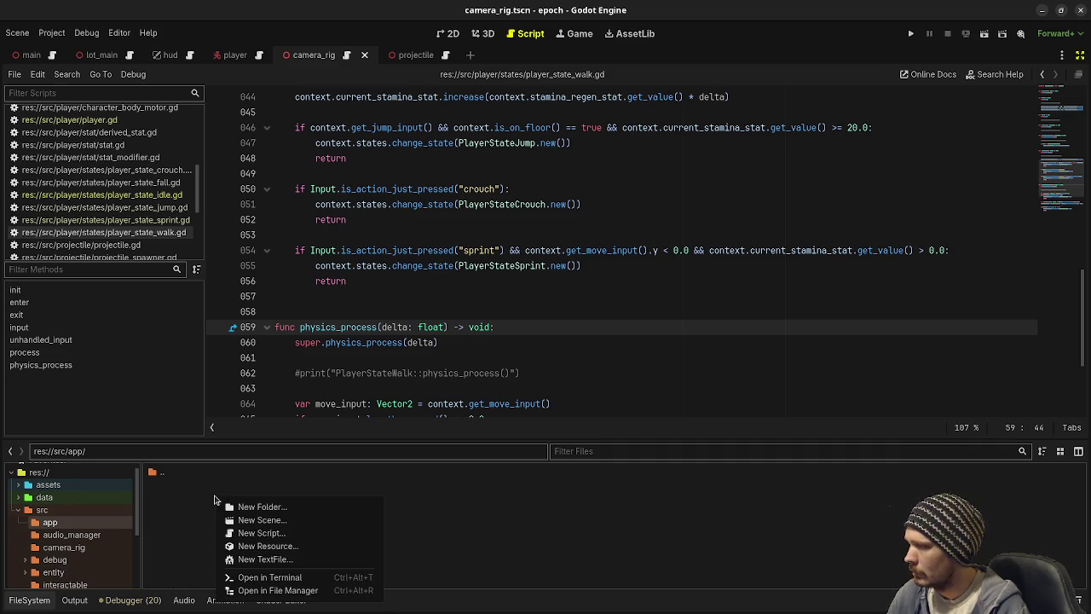
left_click(284, 533)
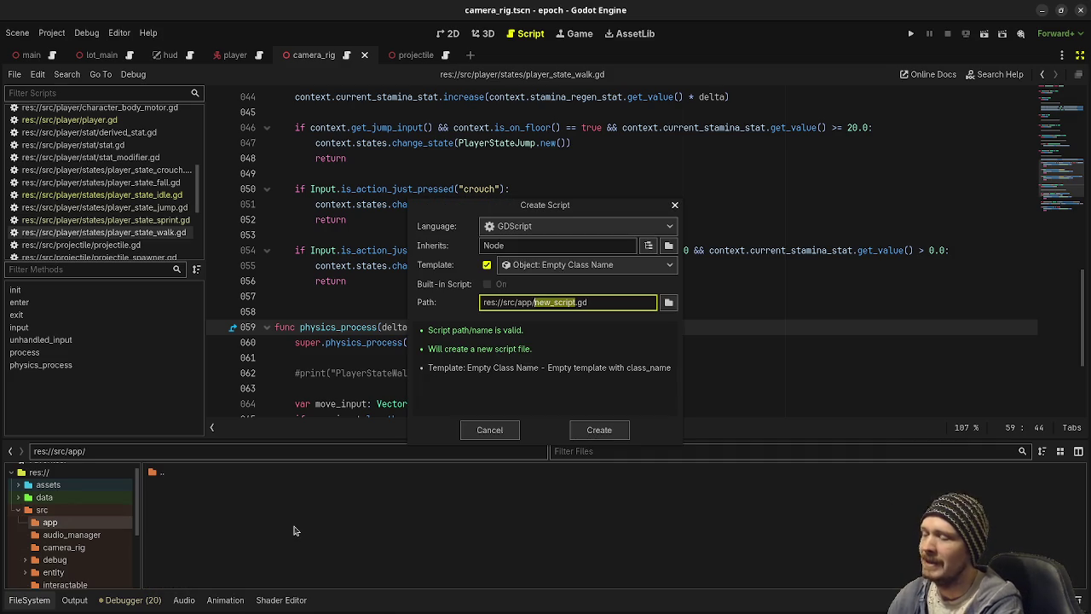
type("app")
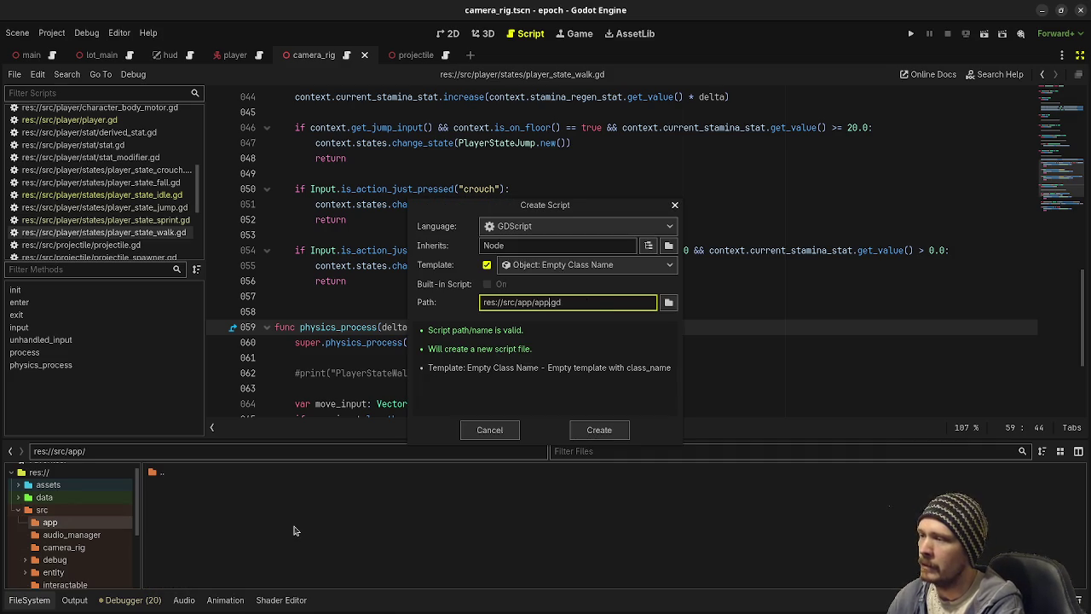
key("Return")
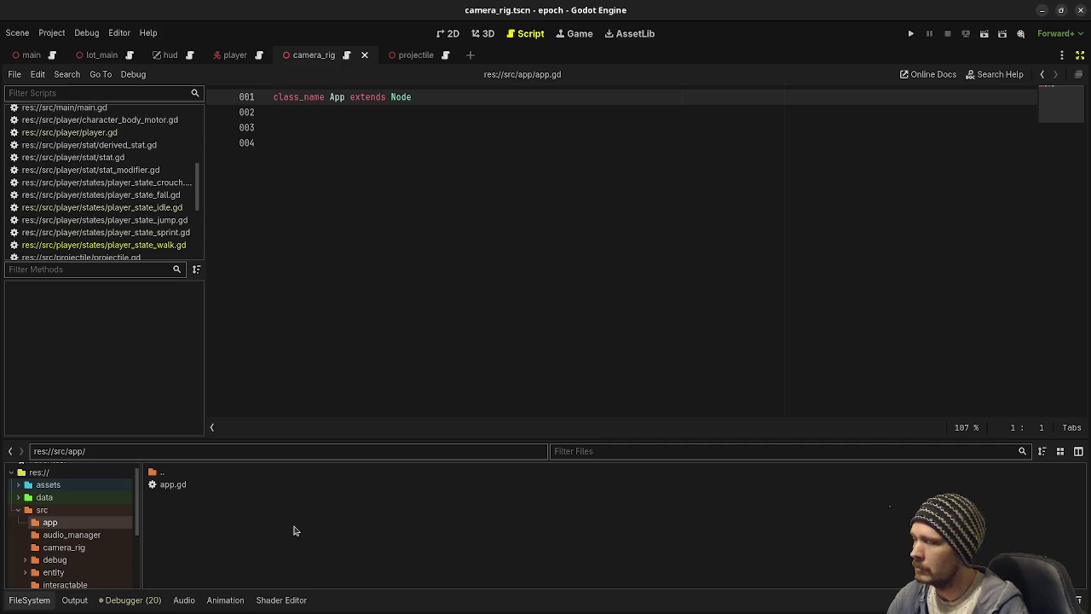
Step: Delete app.gd again and open a new empty scene with the scene and inspector docks showing
left_click(177, 486)
right_click(178, 486)
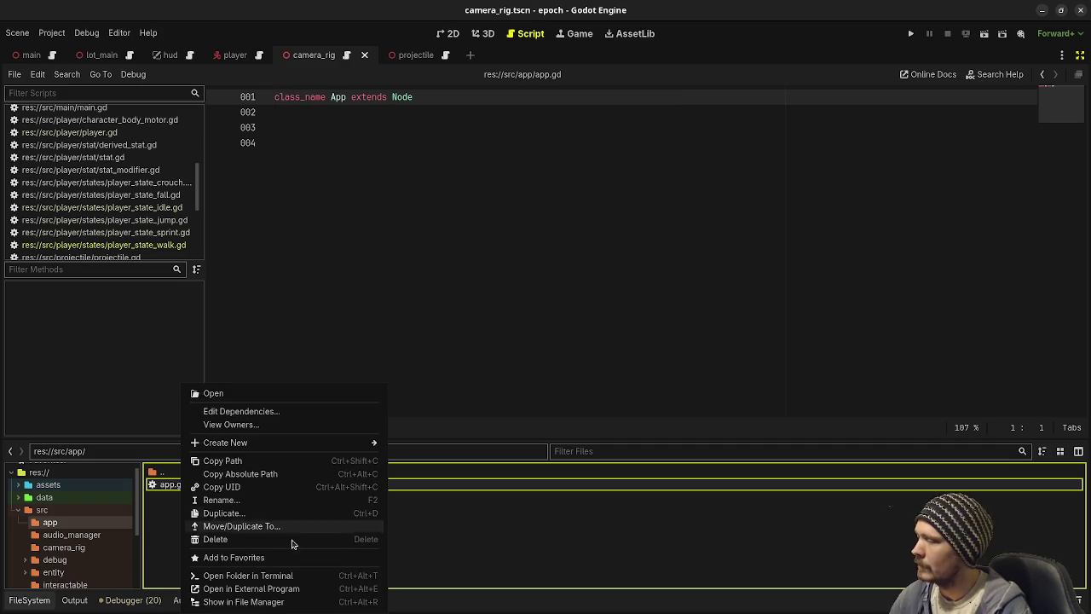
left_click(216, 539)
left_click(607, 371)
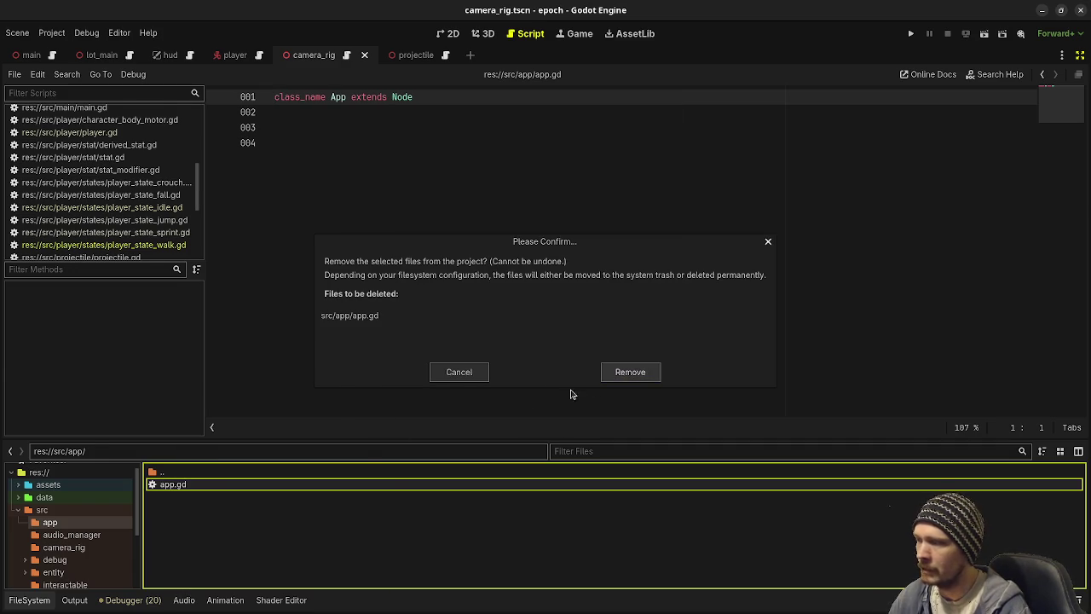
left_click(470, 55)
left_click(1080, 55)
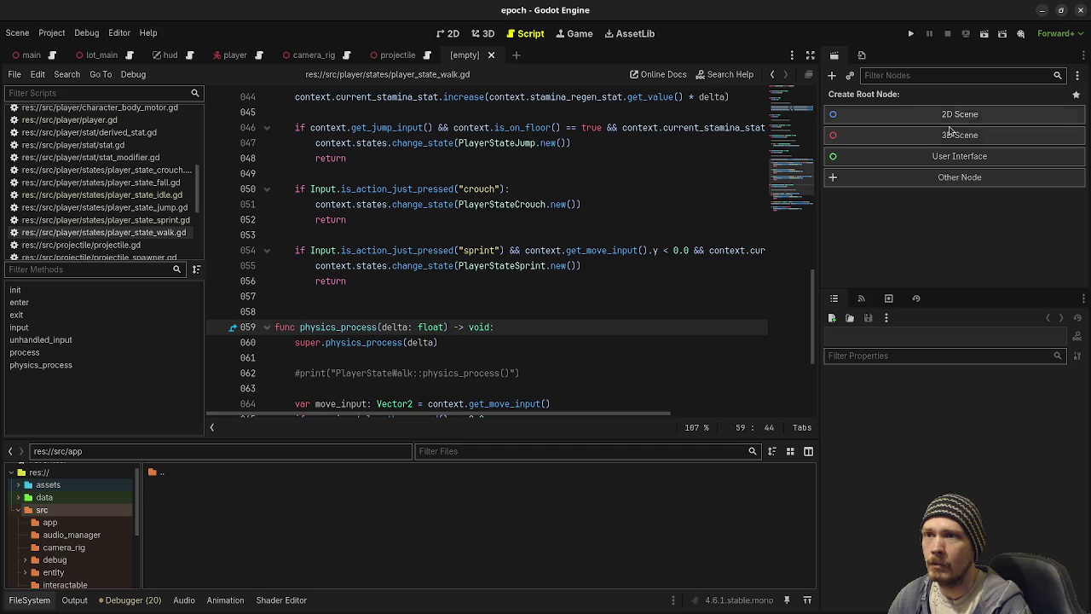
Step: Make a plain Node the scene root and name it App
left_click(929, 177)
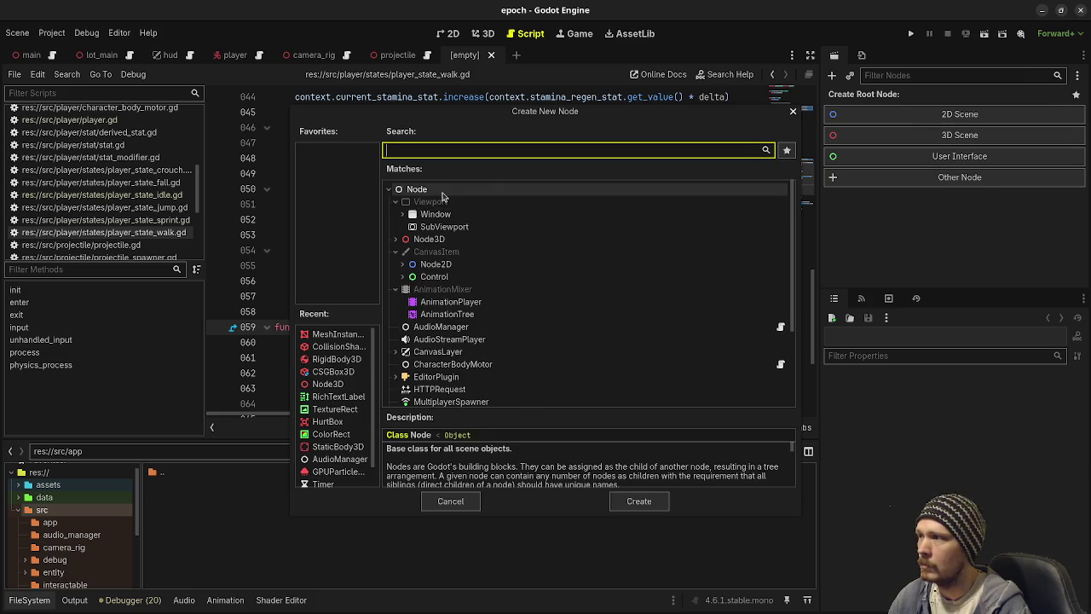
double_click(589, 182)
double_click(882, 102)
type("App")
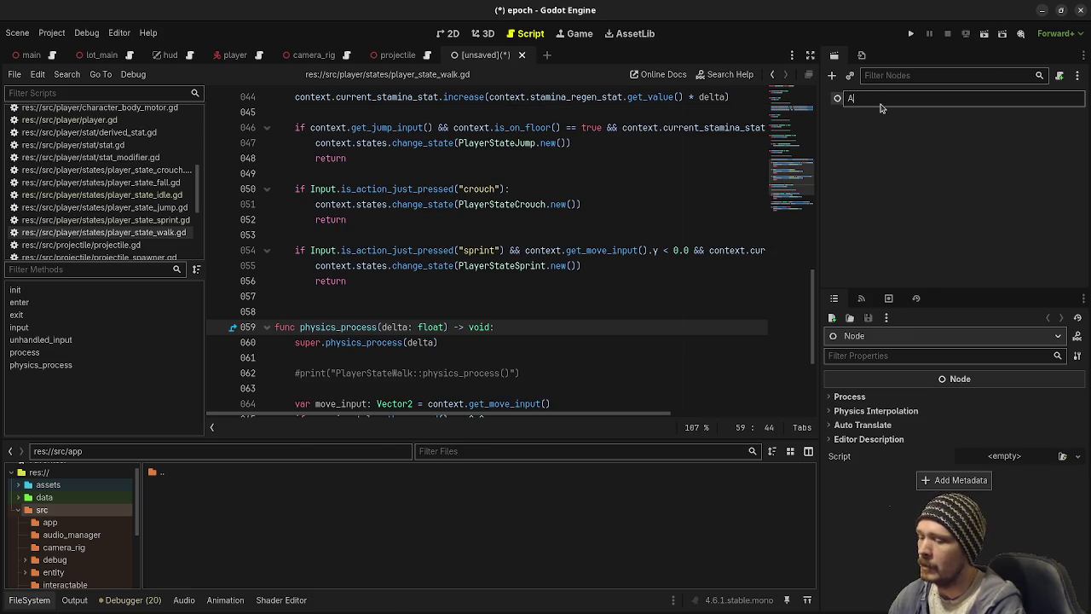
key("Return")
Step: Add a child Node under App named SceneRoot
key("ctrl+a")
key("Return")
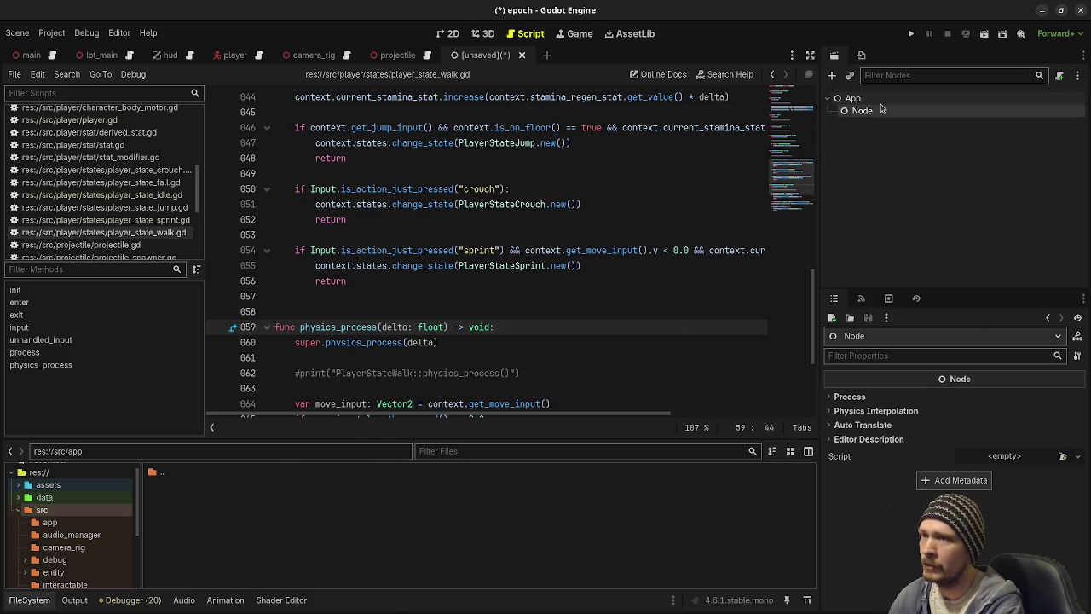
double_click(881, 109)
type("Scene")
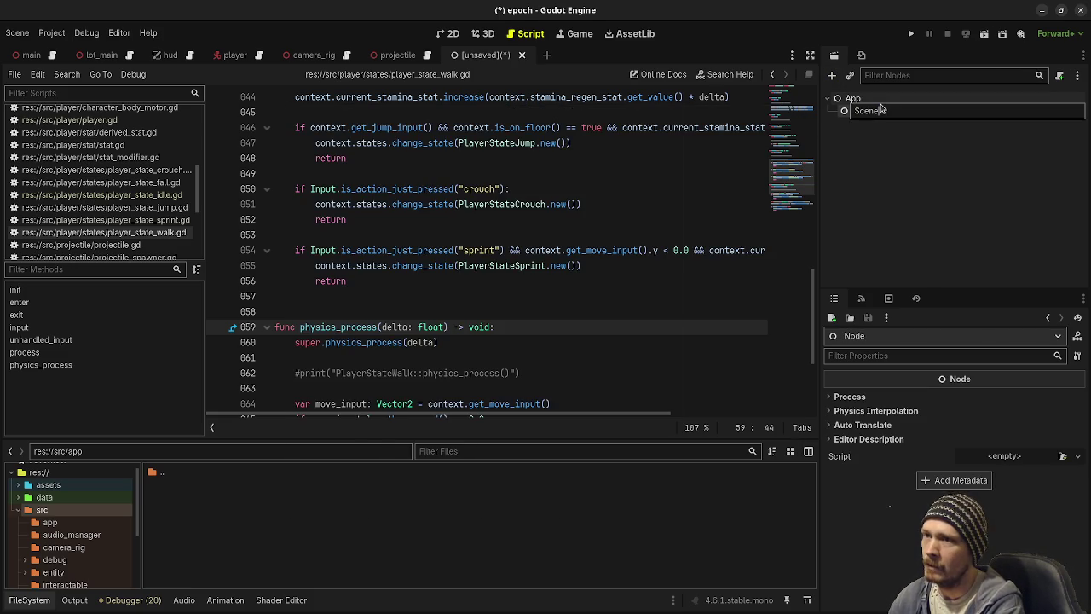
type("soot")
key("Return")
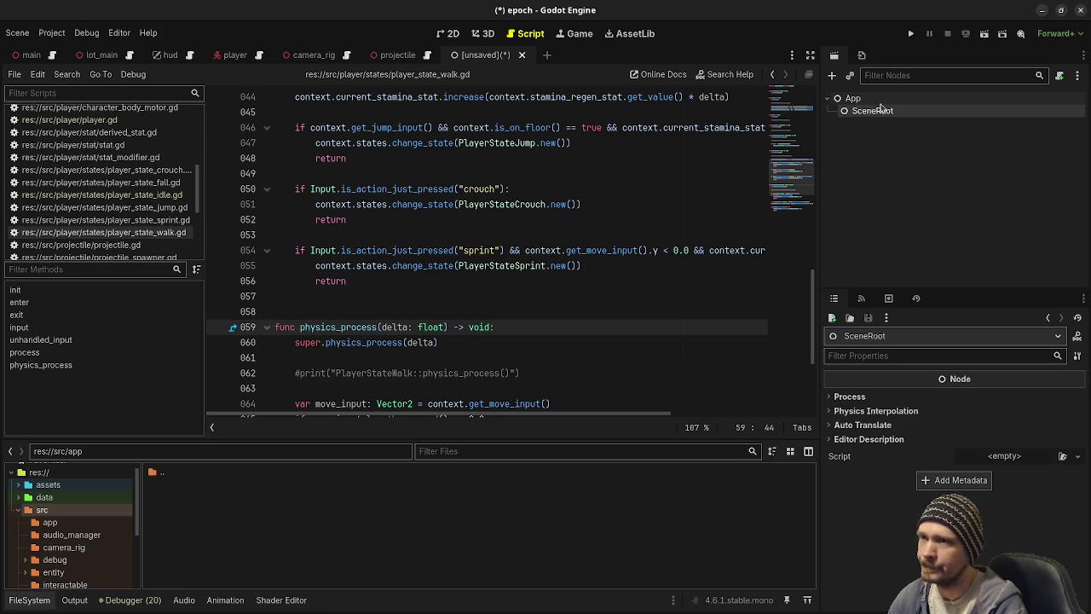
Step: Save the scene as app.tscn in the src/app folder
key("ctrl+s")
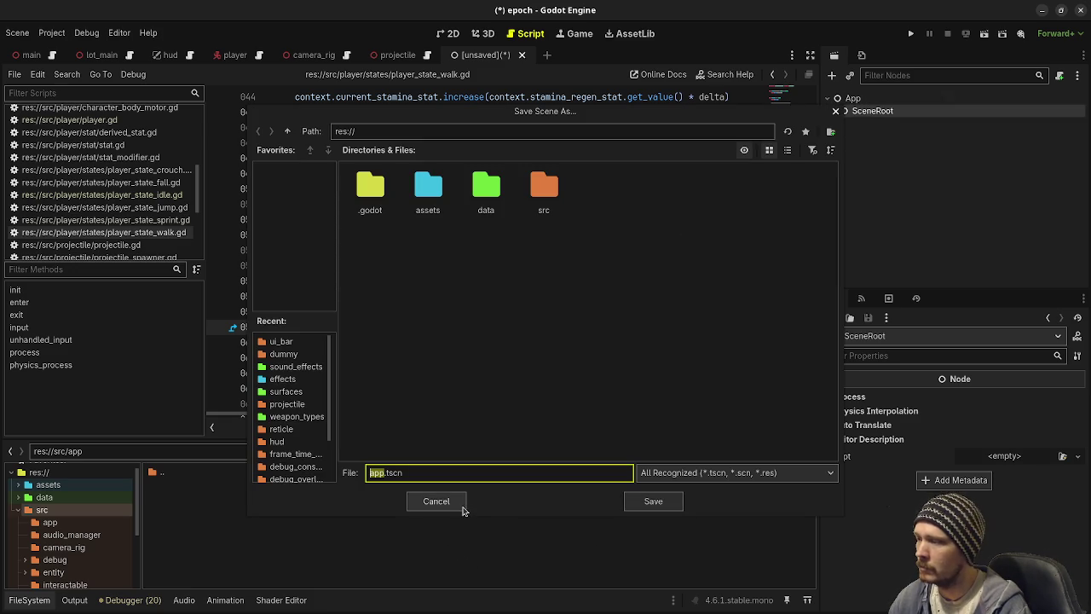
double_click(543, 187)
double_click(370, 192)
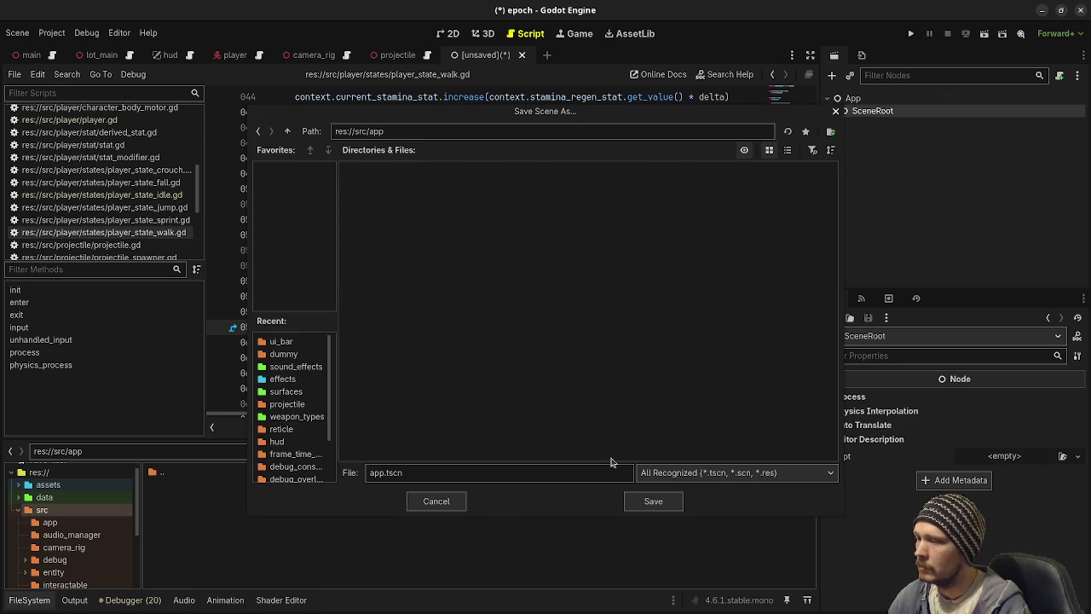
left_click(653, 501)
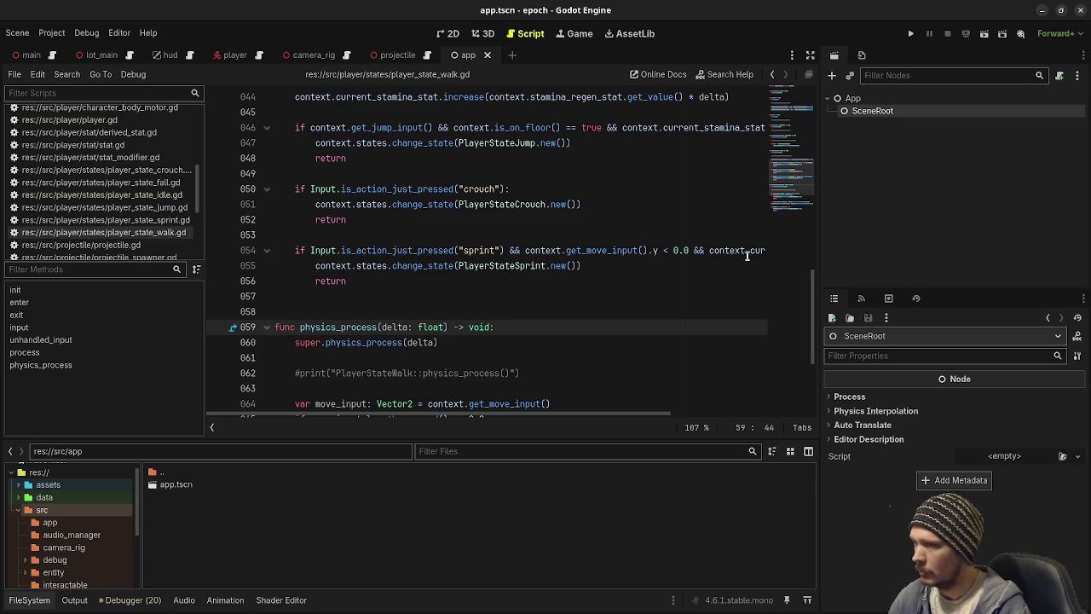
Step: Attach a new app.gd script to the App root node
left_click(974, 101)
left_click(1059, 75)
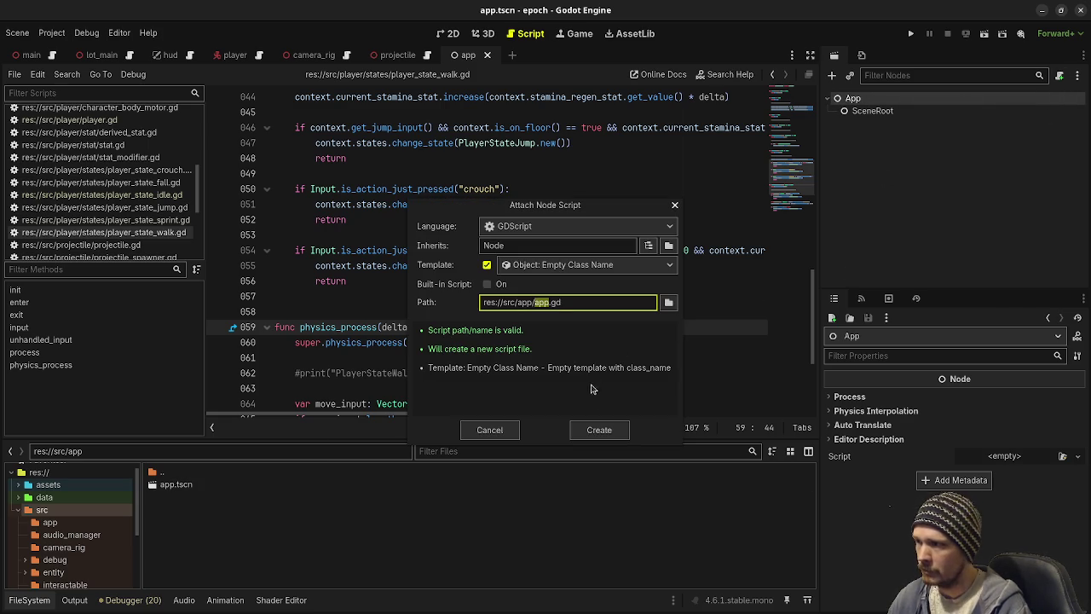
left_click(599, 429)
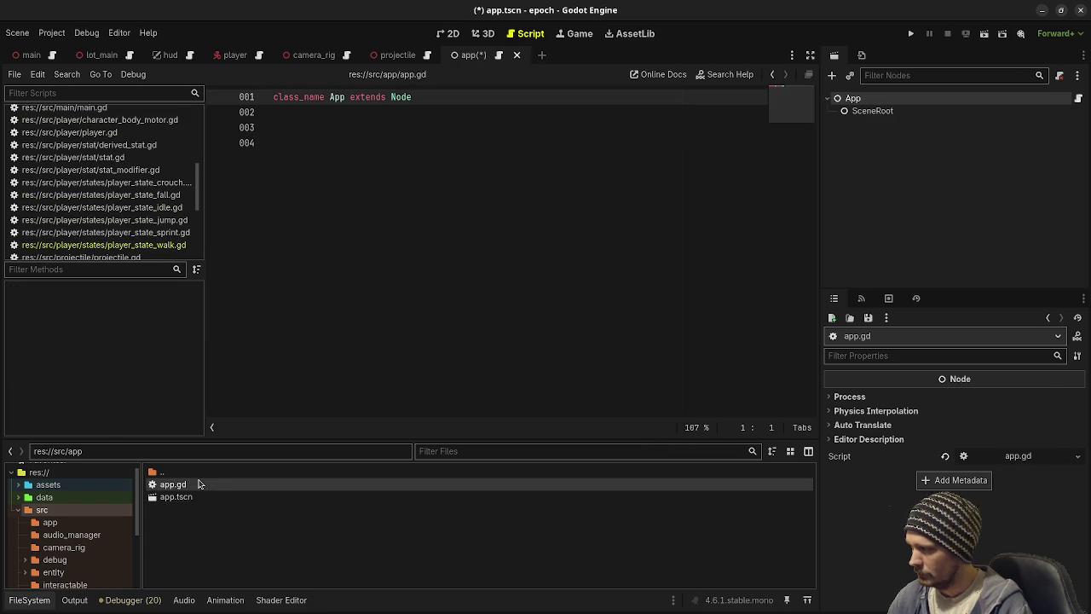
Step: Replace the placeholder code with the copied scene-manager code and add blank lines for spacing
key("ctrl+a")
key("ctrl+v")
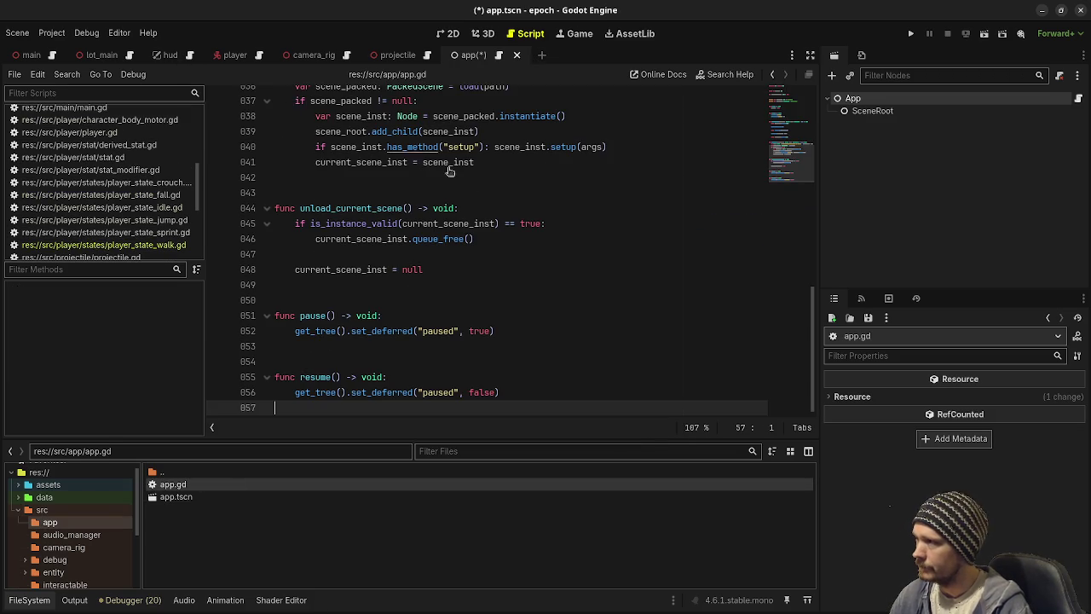
scroll(500, 215, "up", 3)
scroll(494, 213, "up", 8)
left_click(360, 160)
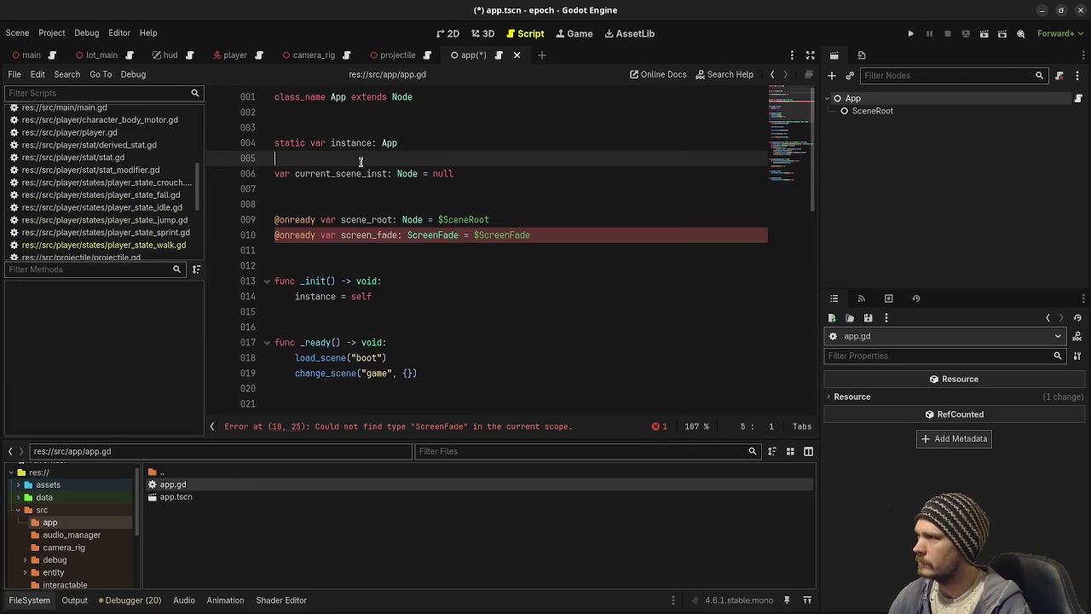
key("Return")
left_click(361, 206)
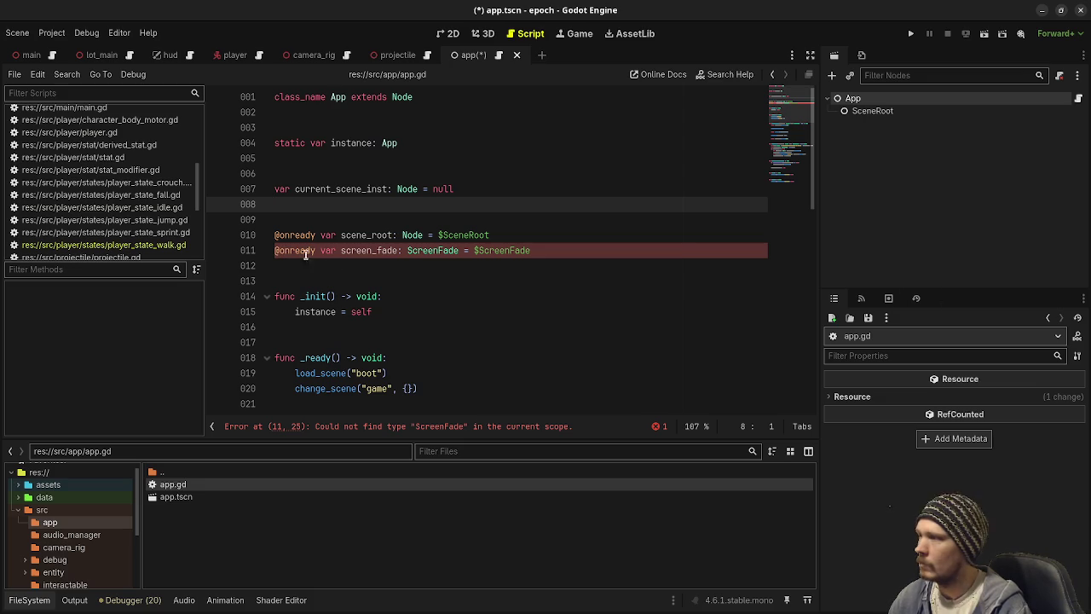
scroll(323, 301, "down", 1)
scroll(323, 301, "down", 4)
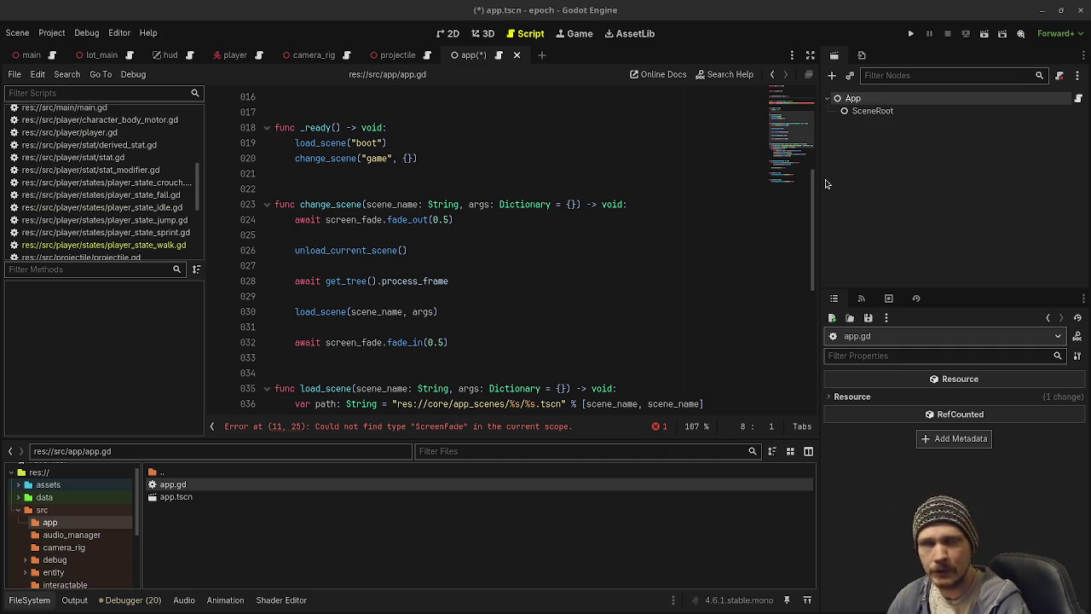
Step: Save the app scene and start a new scene with a CanvasLayer root
key("ctrl+s")
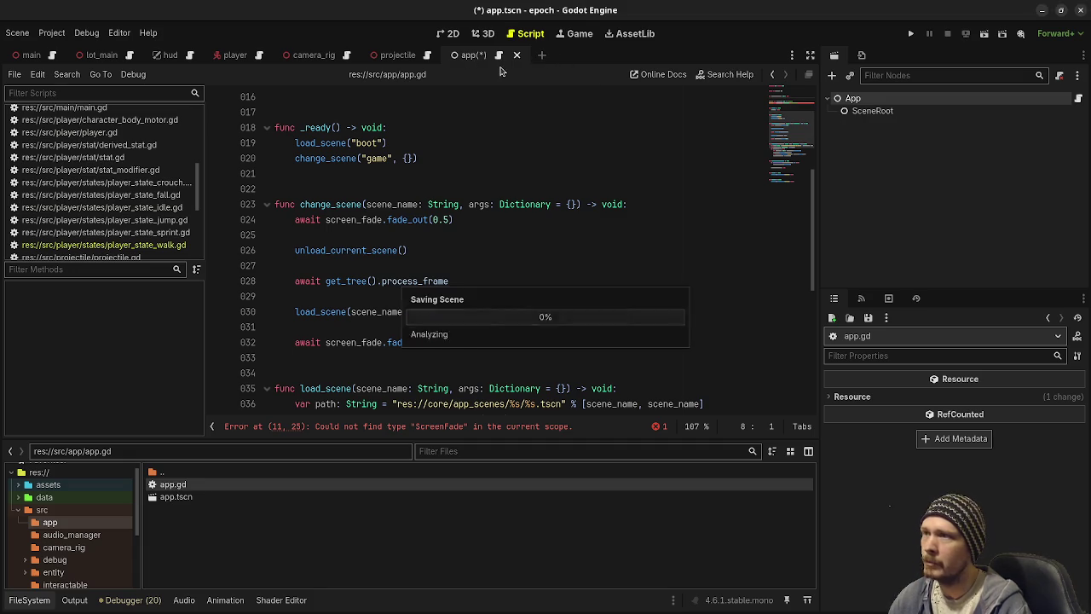
left_click(528, 55)
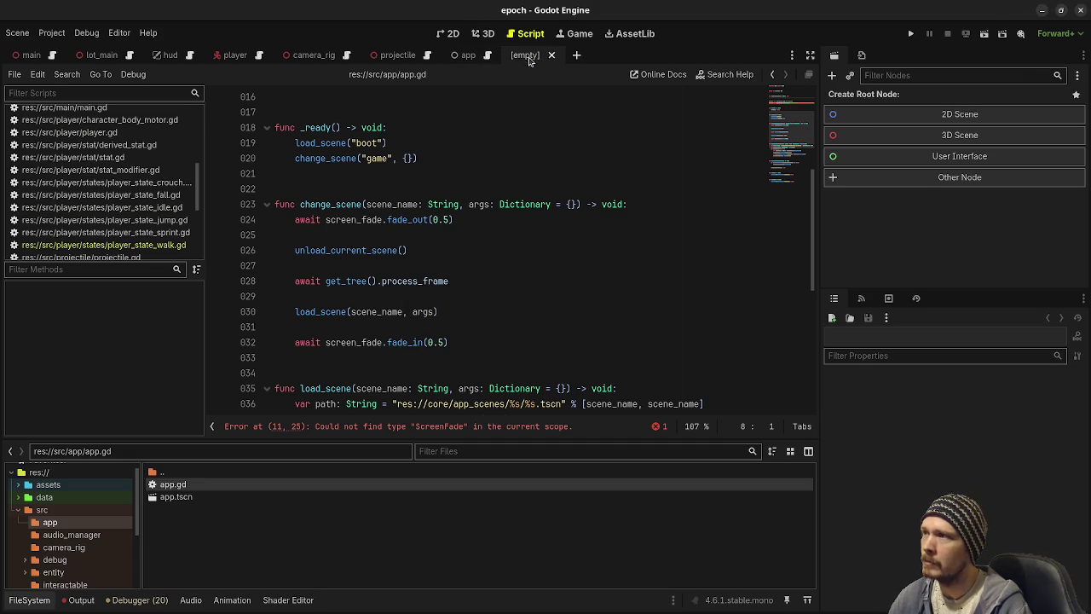
left_click(908, 179)
type("s")
key("BackSpace")
type("canvas")
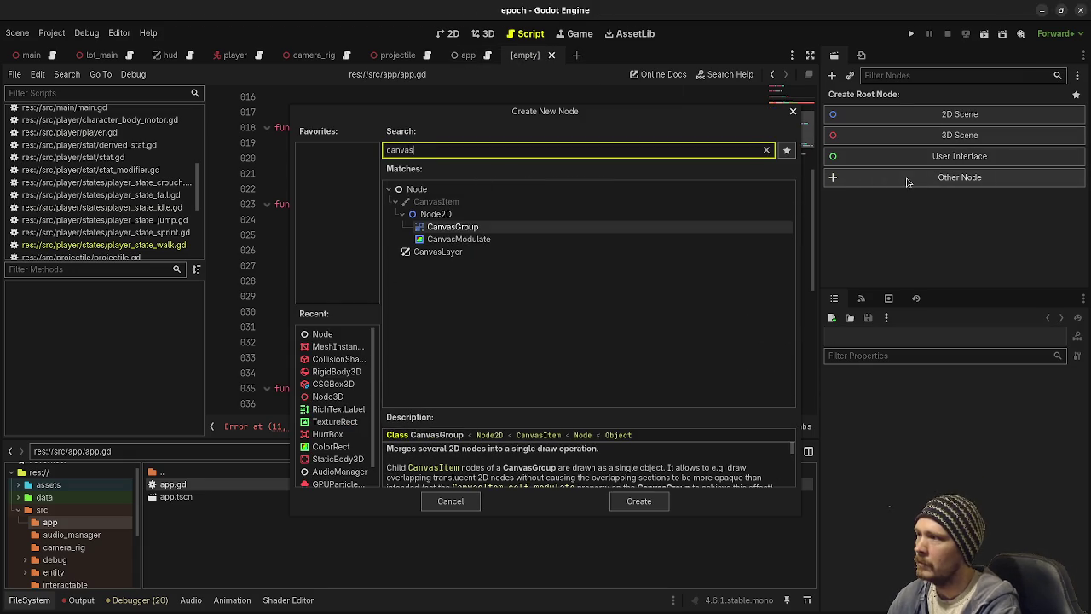
key("Down")
key("Down")
key("Return")
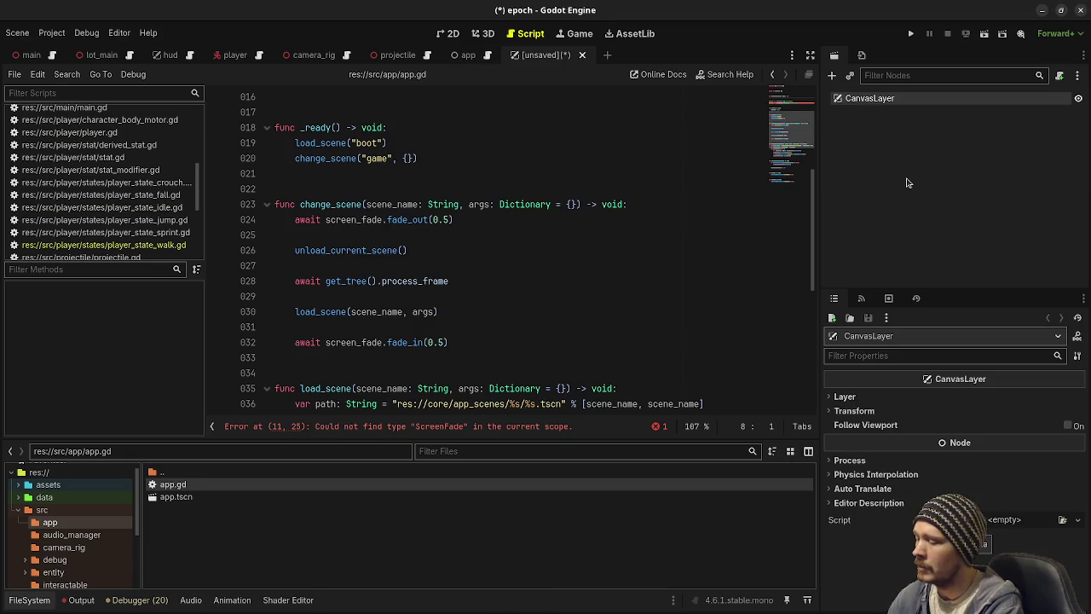
Step: Rename the root ScreenFade and add a ColorRect child under it
key("F2")
type("ScreenF")
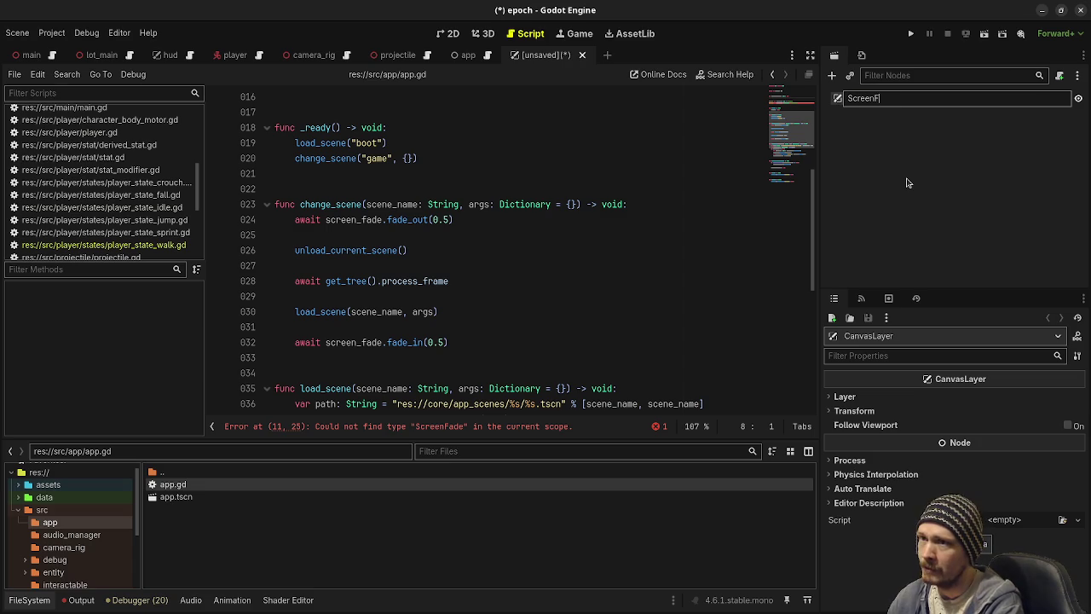
type("ade")
key("Return")
key("ctrl+a")
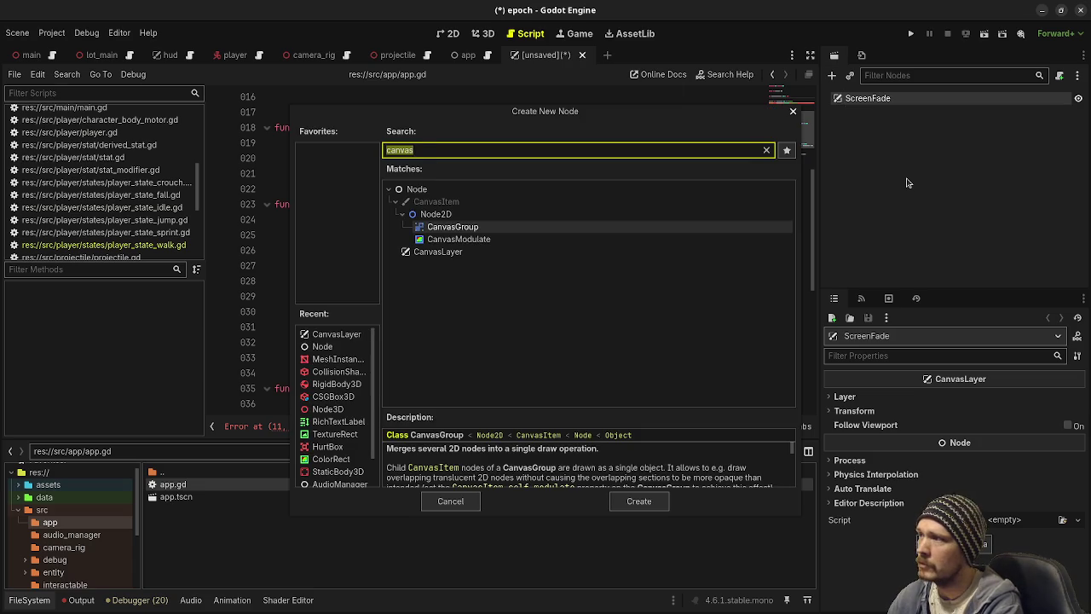
type("colorrect")
key("Return")
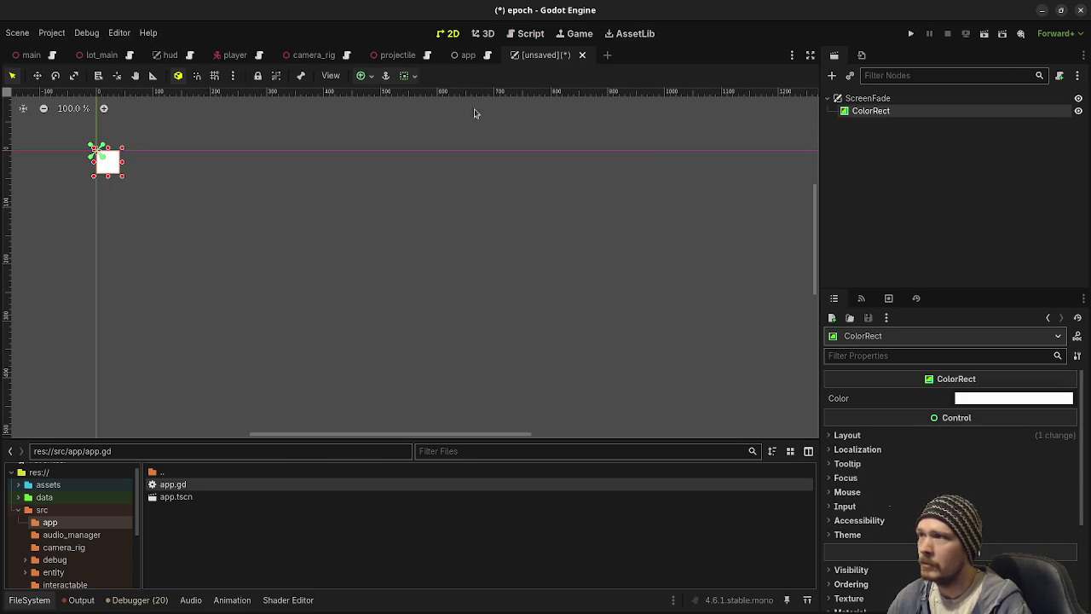
Step: Give the ColorRect Full Rect anchors and colour 000000 so it covers the viewport in black
left_click(365, 75)
left_click(432, 182)
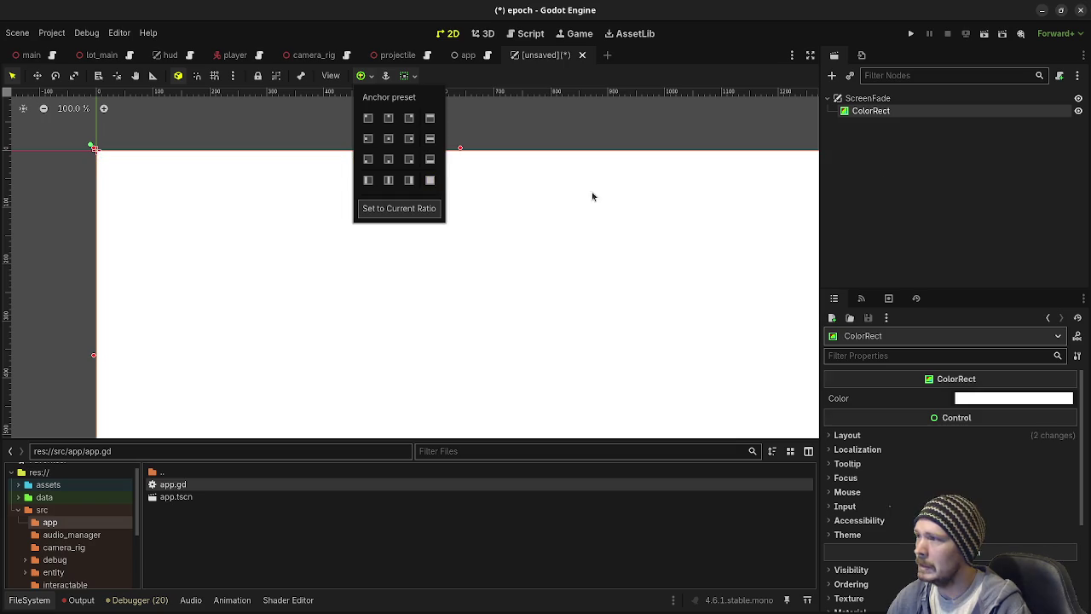
left_click(914, 130)
left_click(887, 111)
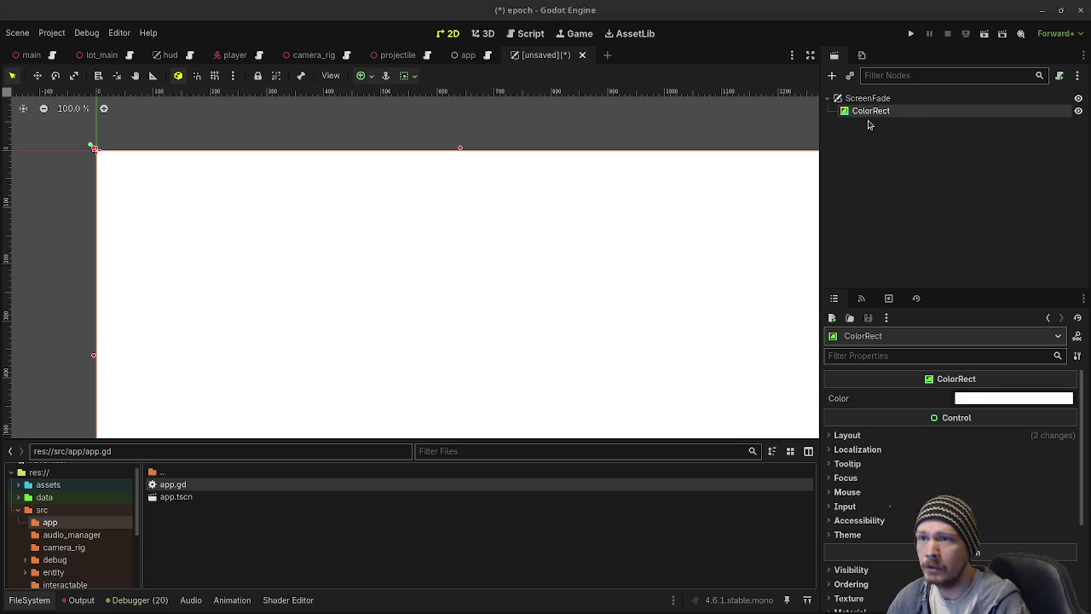
left_click(975, 398)
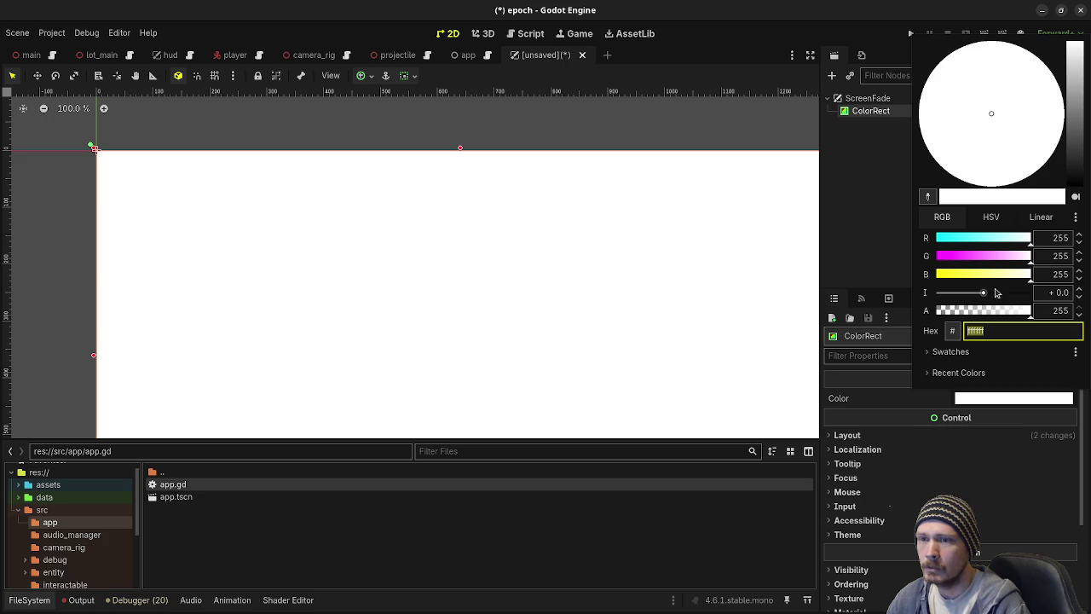
type("000000")
key("Return")
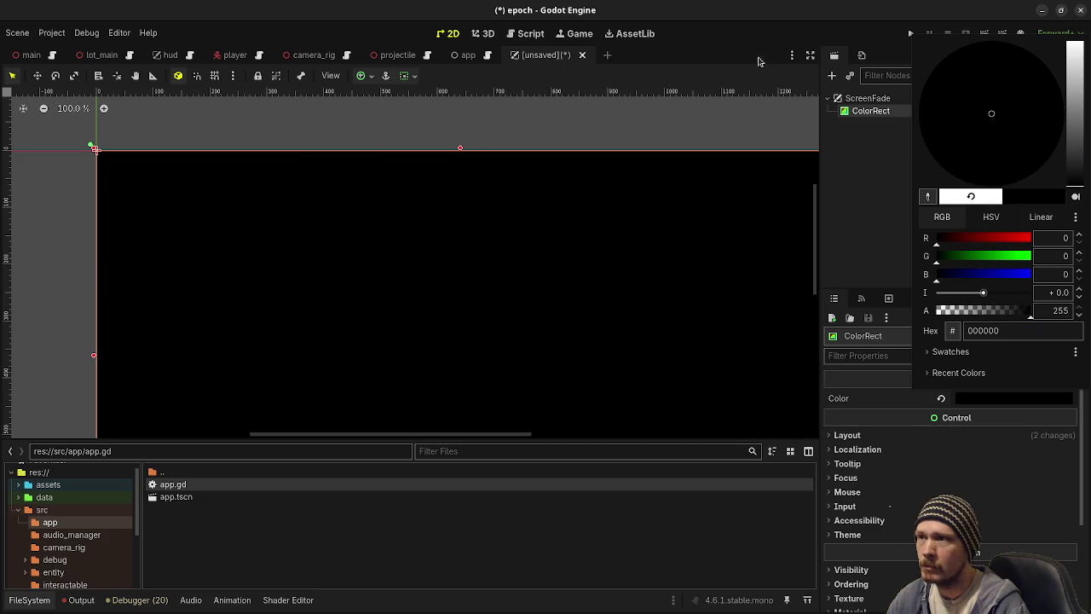
left_click(758, 61)
left_click(892, 98)
Step: Save the ScreenFade scene into a new src/screen_fade folder
key("ctrl+s")
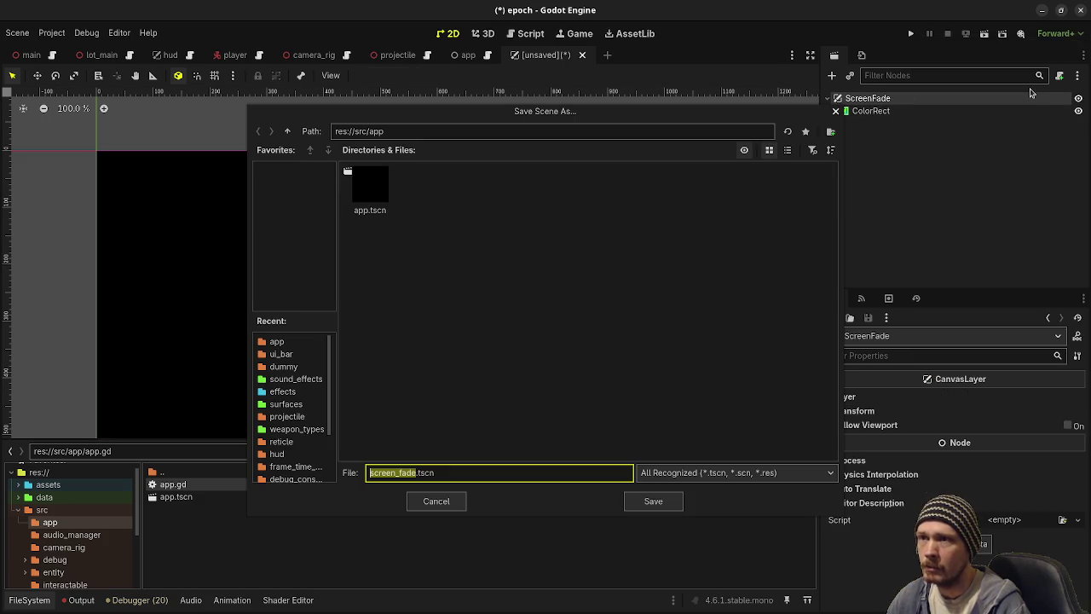
left_click(288, 130)
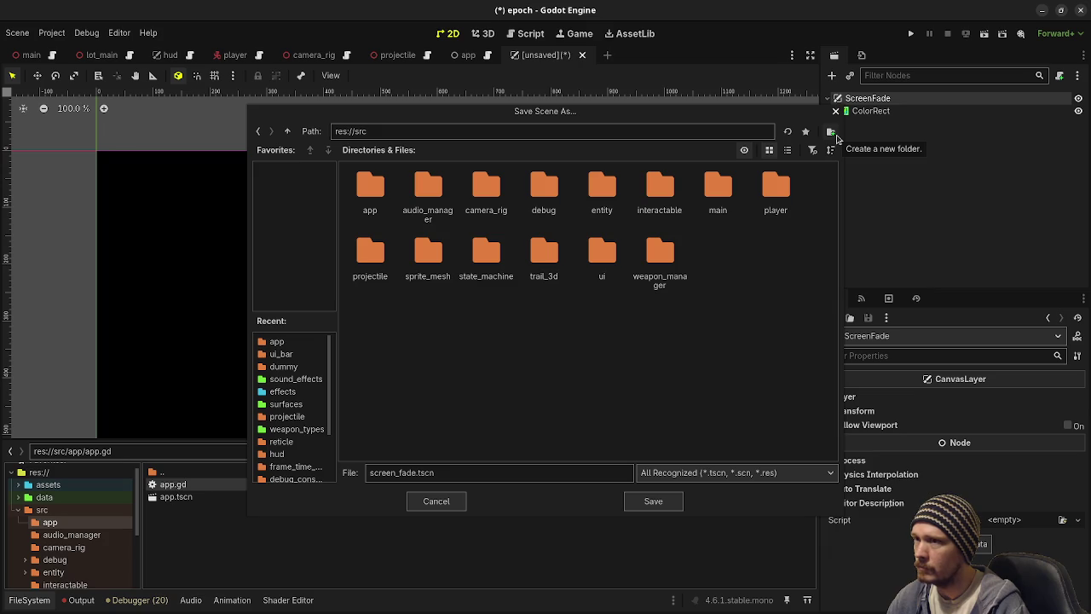
left_click(831, 132)
type("screen_fade")
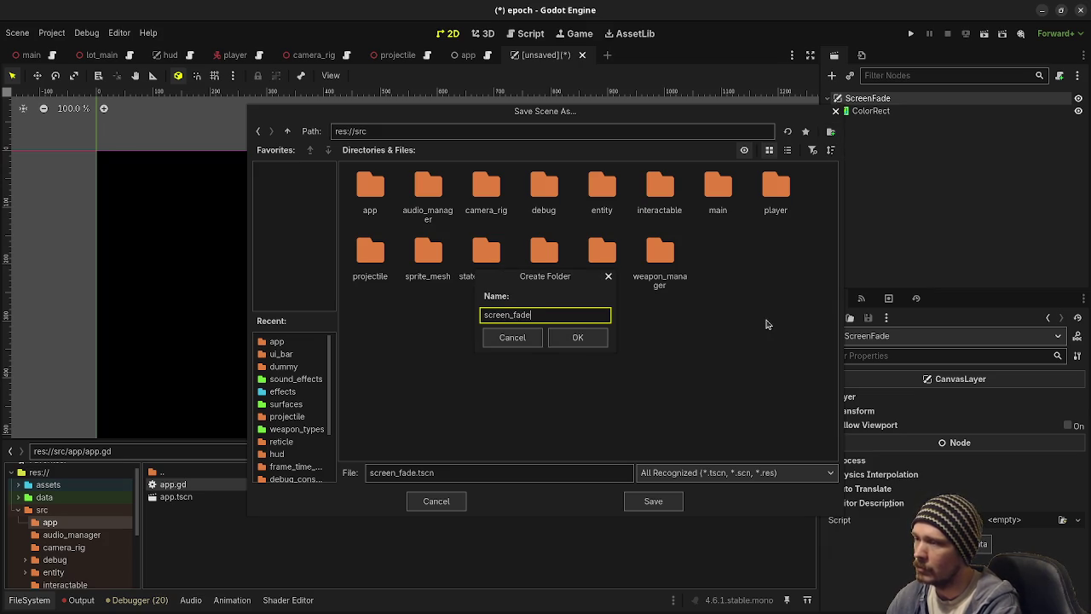
key("Return")
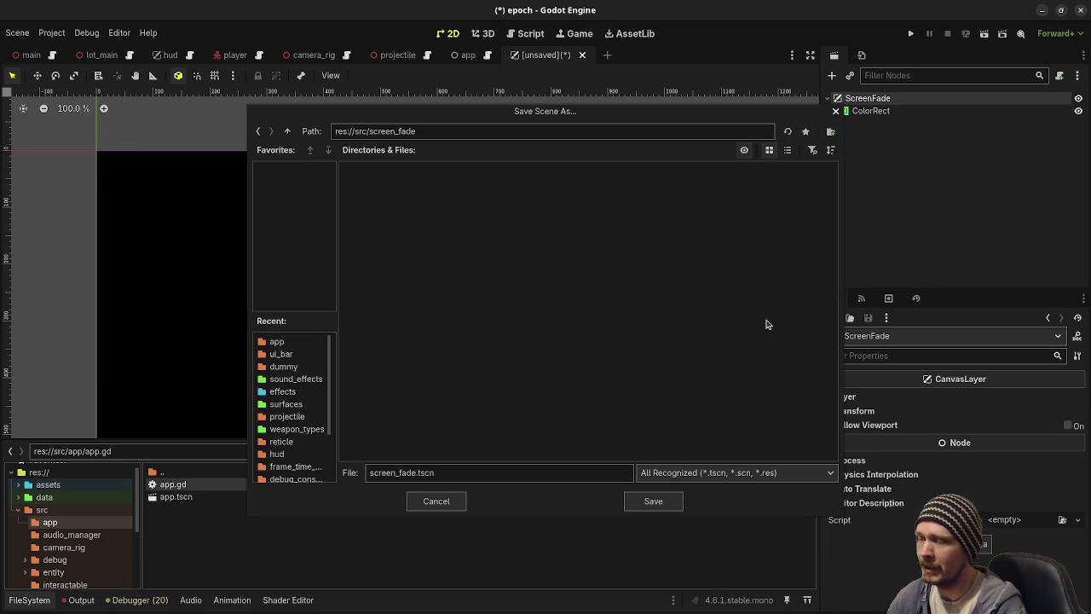
left_click(653, 503)
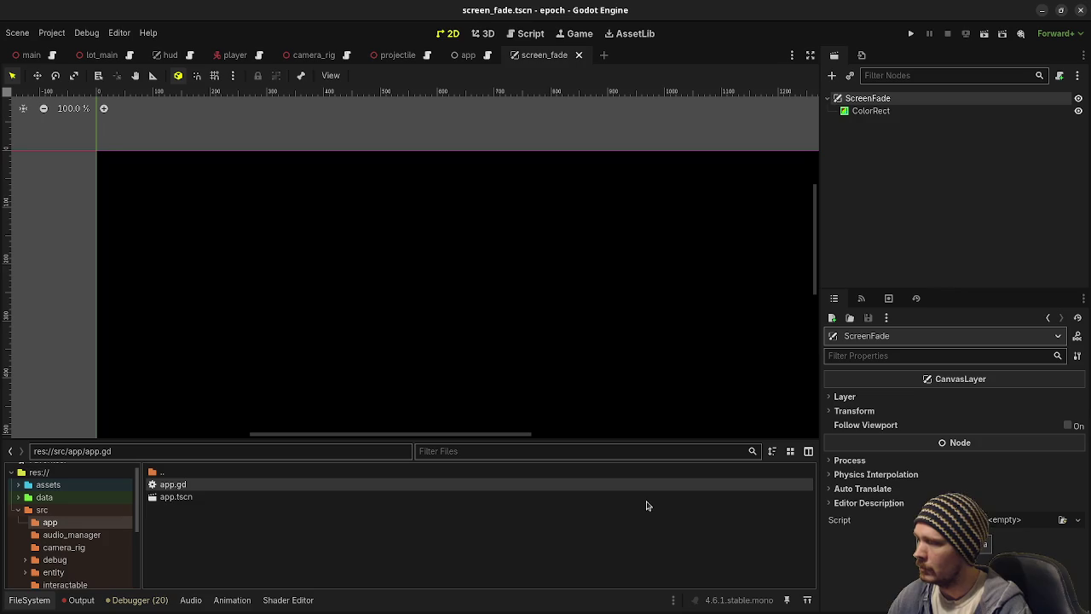
Step: Attach a screen_fade.gd script, paste in the fade_out and fade_in code, and save
left_click(1060, 77)
left_click(591, 419)
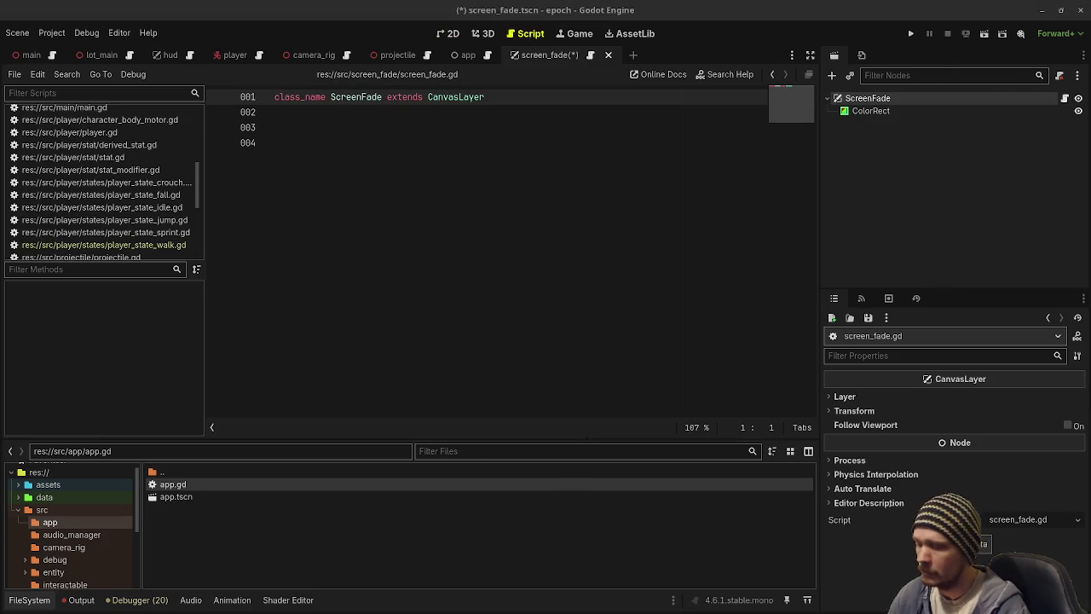
left_click(349, 163)
key("ctrl+v")
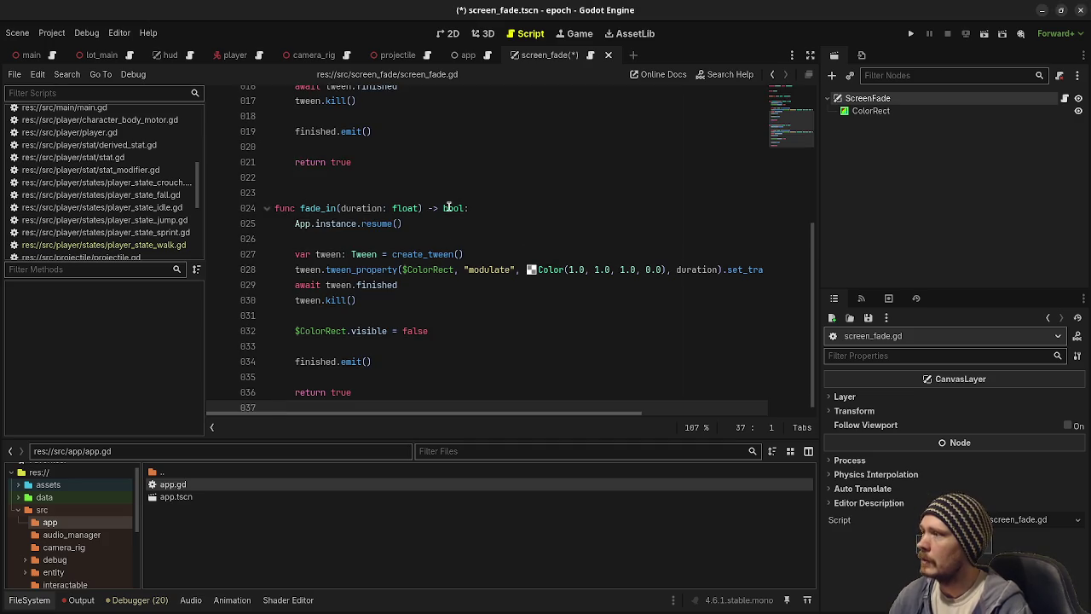
scroll(453, 236, "up", 5)
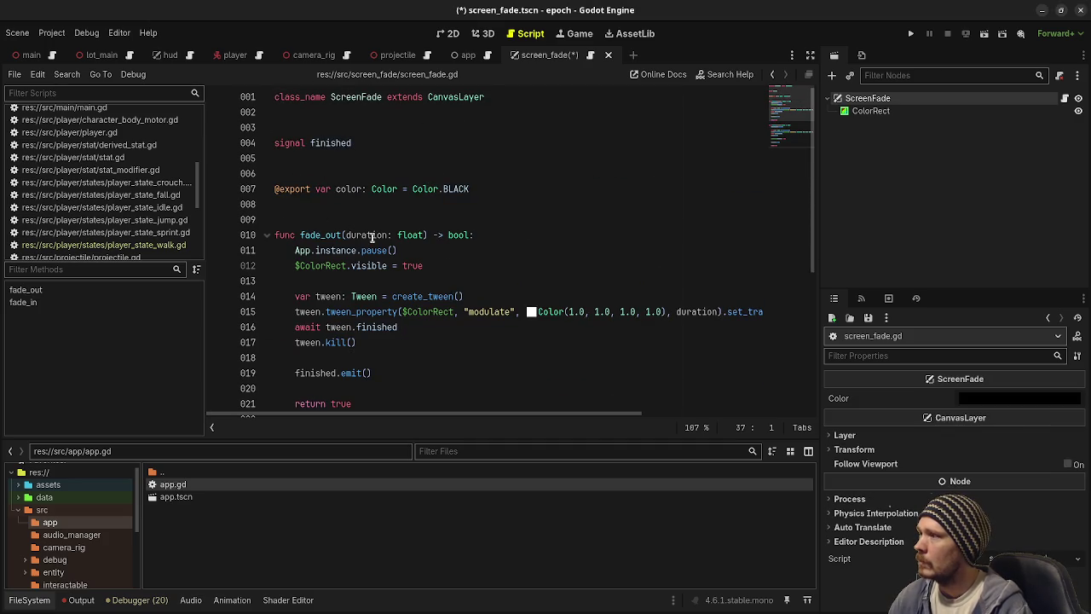
scroll(315, 172, "down", 3)
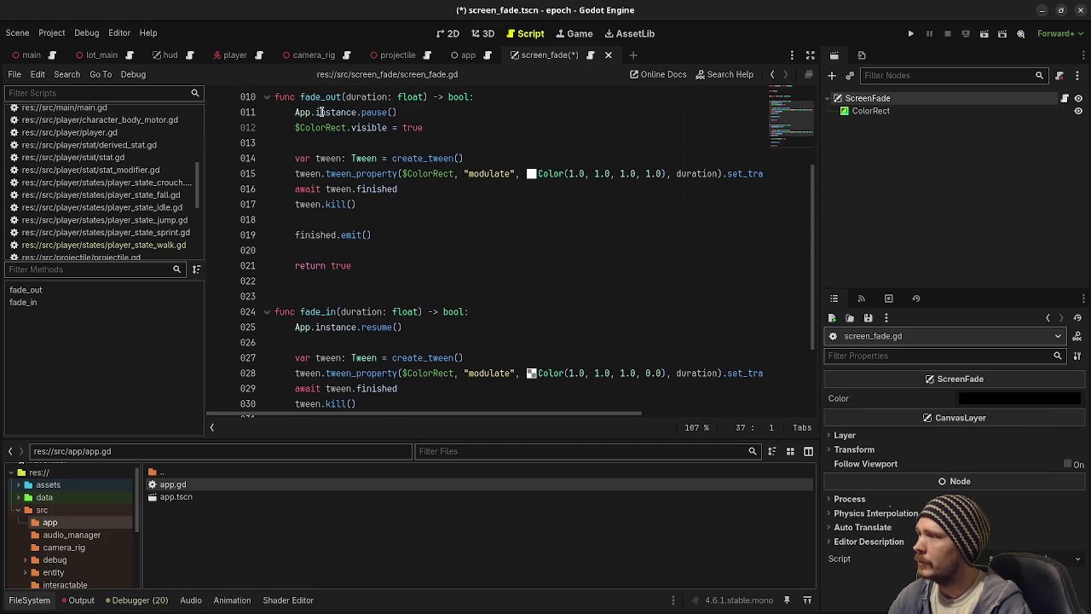
scroll(331, 270, "down", 2)
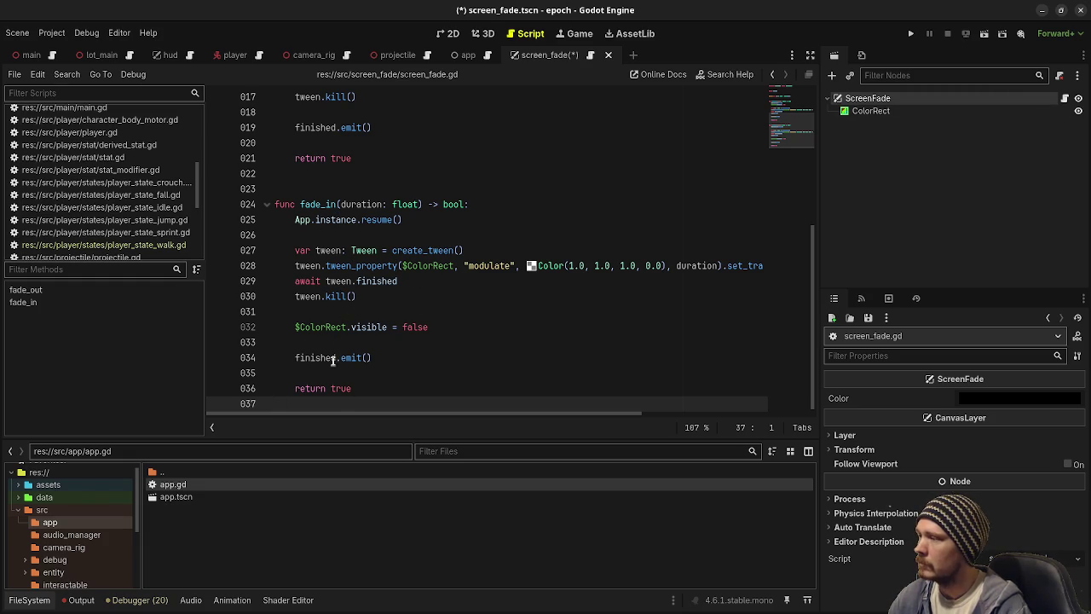
scroll(346, 274, "up", 5)
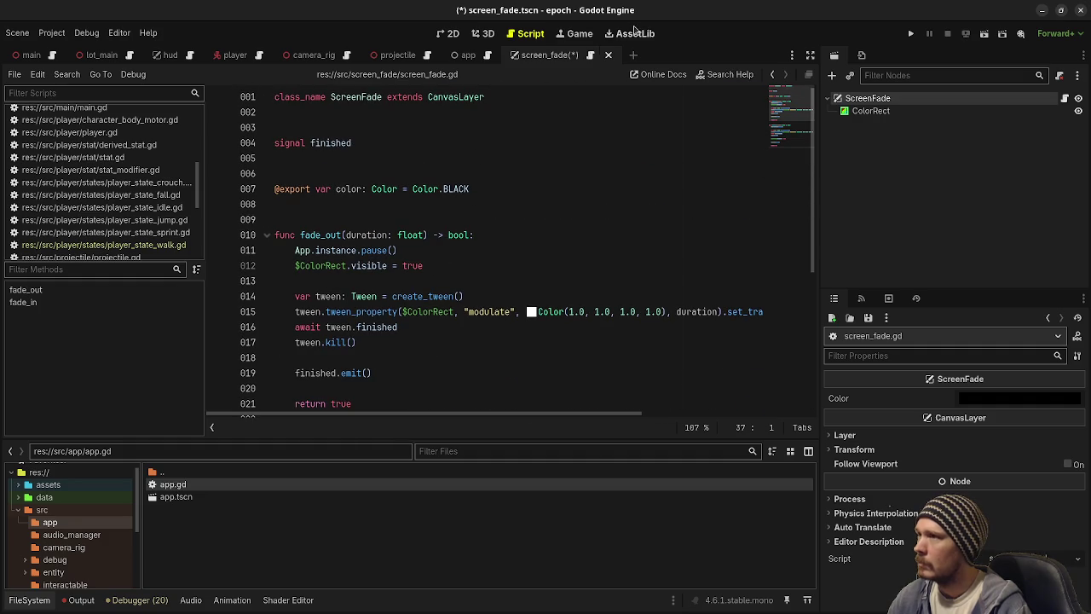
key("ctrl+s")
left_click(473, 55)
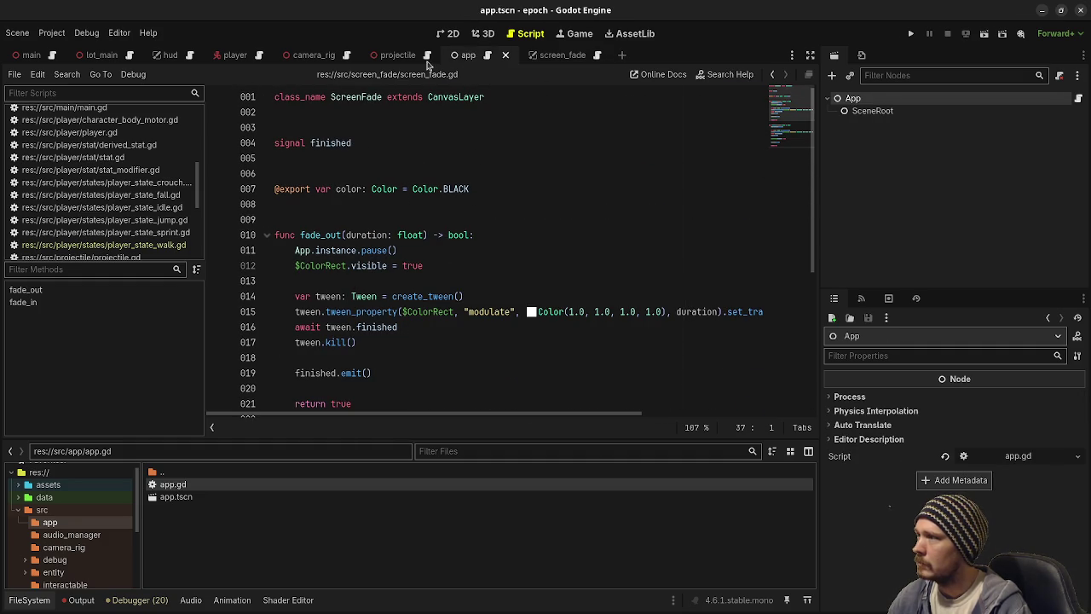
Step: Review app.gd's change_scene calls (fade_out, unload_current_scene, load_scene) and the load_scene function
left_click(486, 55)
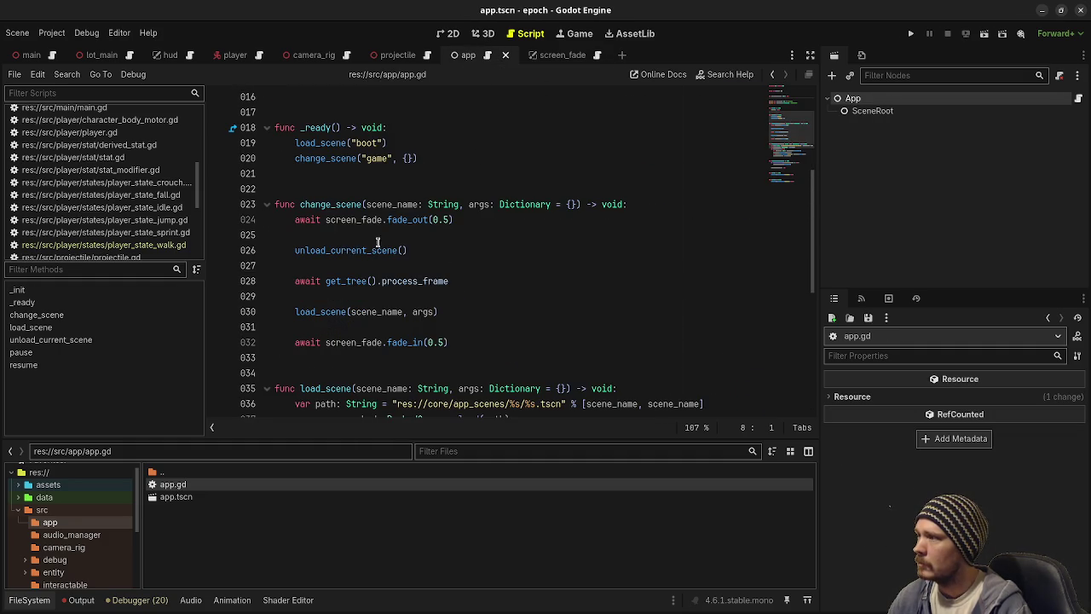
scroll(378, 243, "up", 2)
scroll(366, 236, "down", 2)
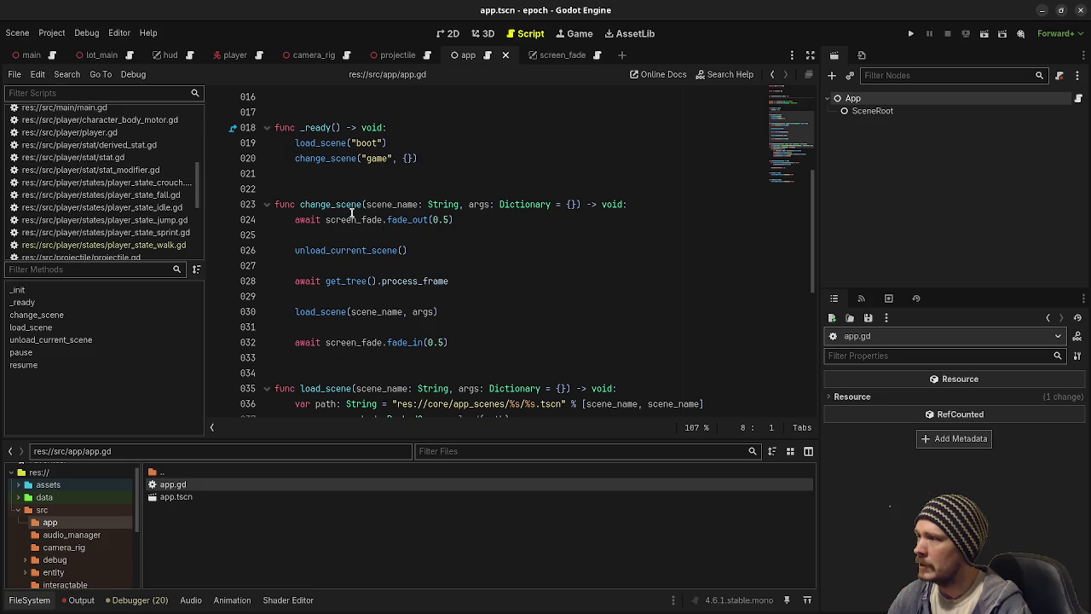
left_click_drag(345, 219, 473, 222)
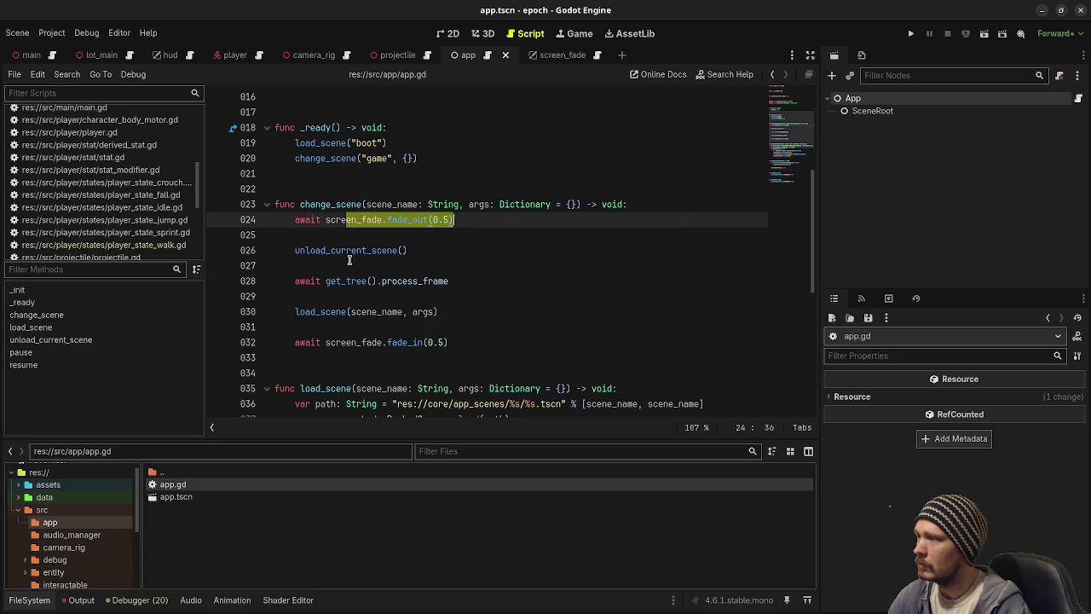
left_click_drag(331, 249, 409, 250)
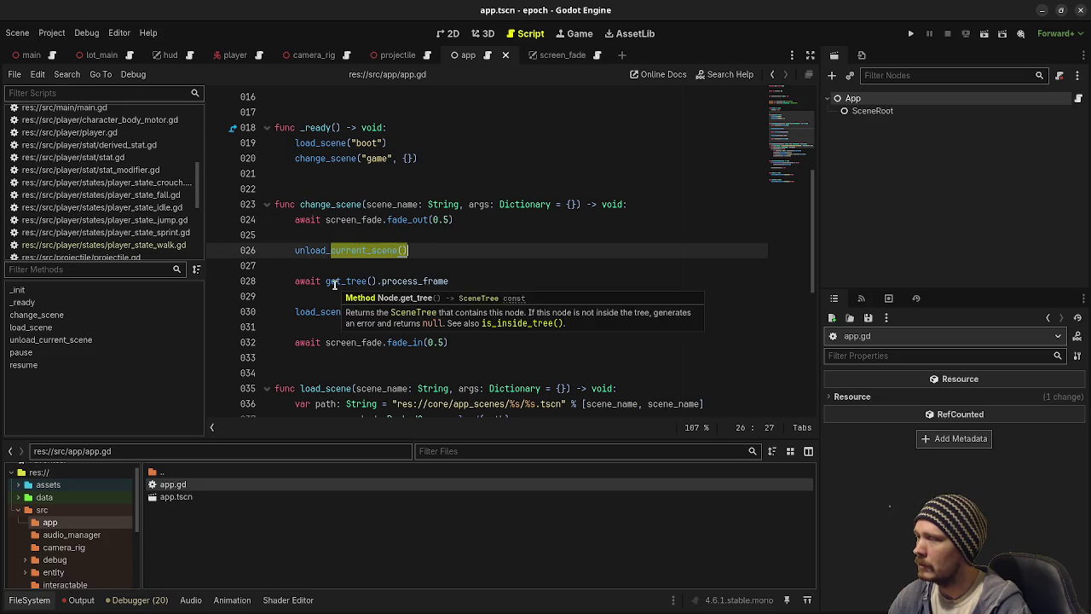
left_click_drag(321, 312, 441, 316)
left_click_drag(337, 341, 518, 358)
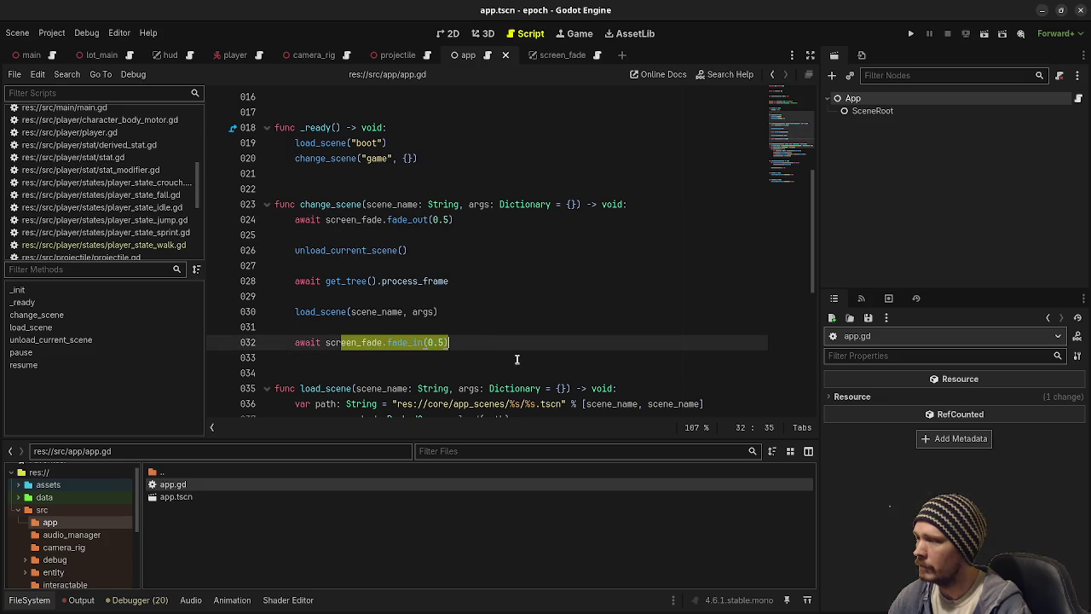
scroll(511, 341, "down", 7)
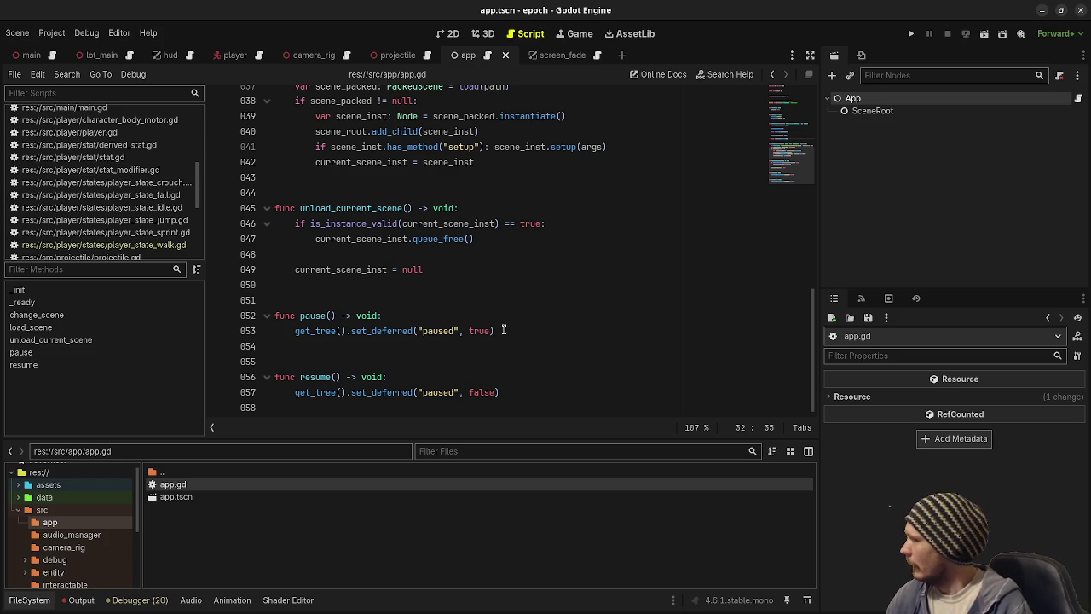
scroll(504, 330, "up", 2)
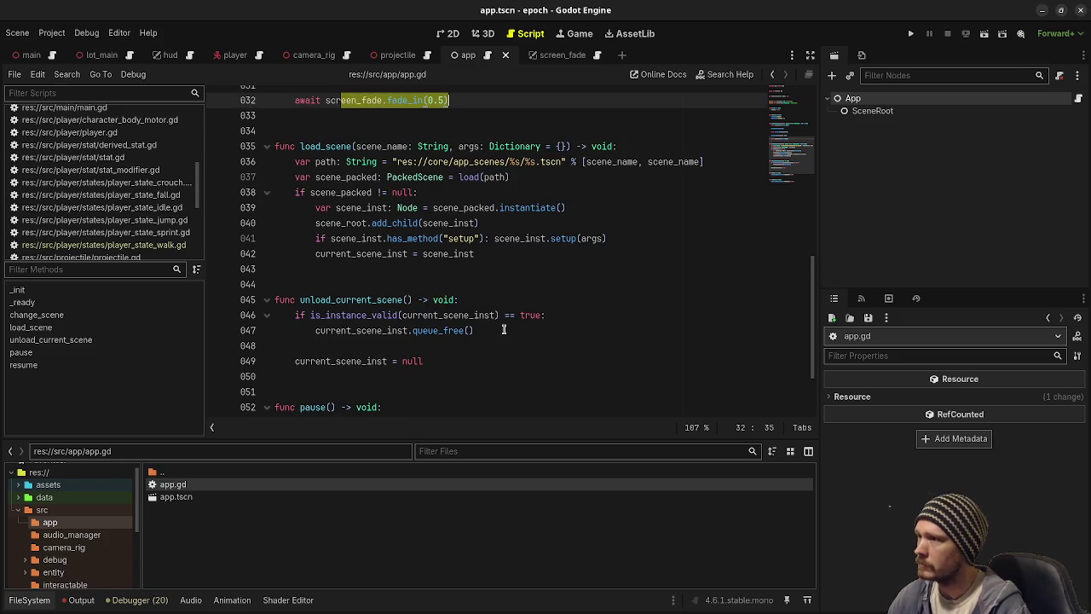
double_click(324, 146)
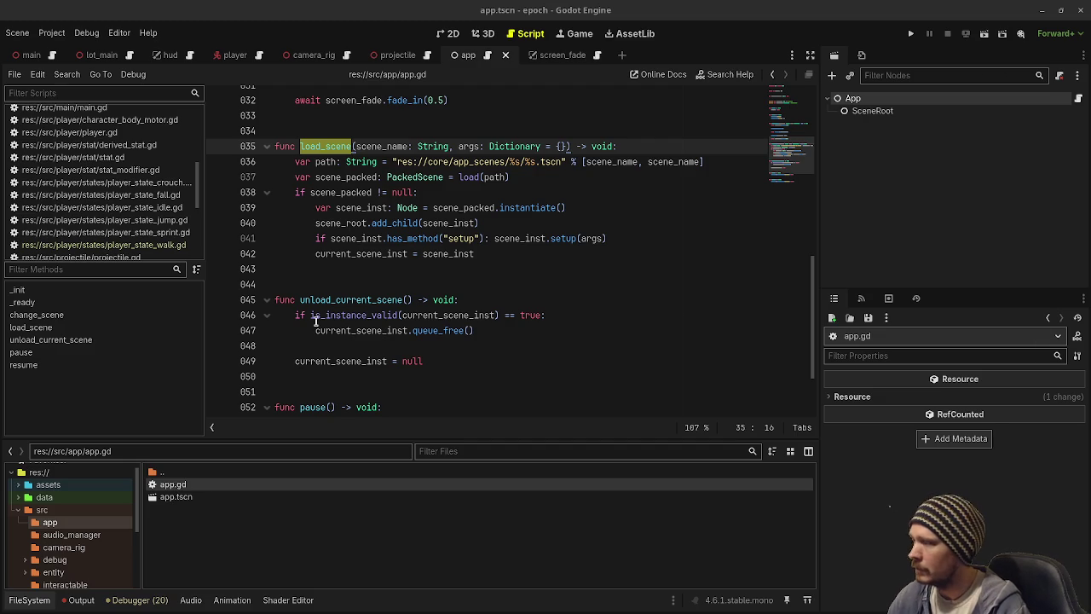
Step: Create an app_scenes folder inside src
left_click(42, 510)
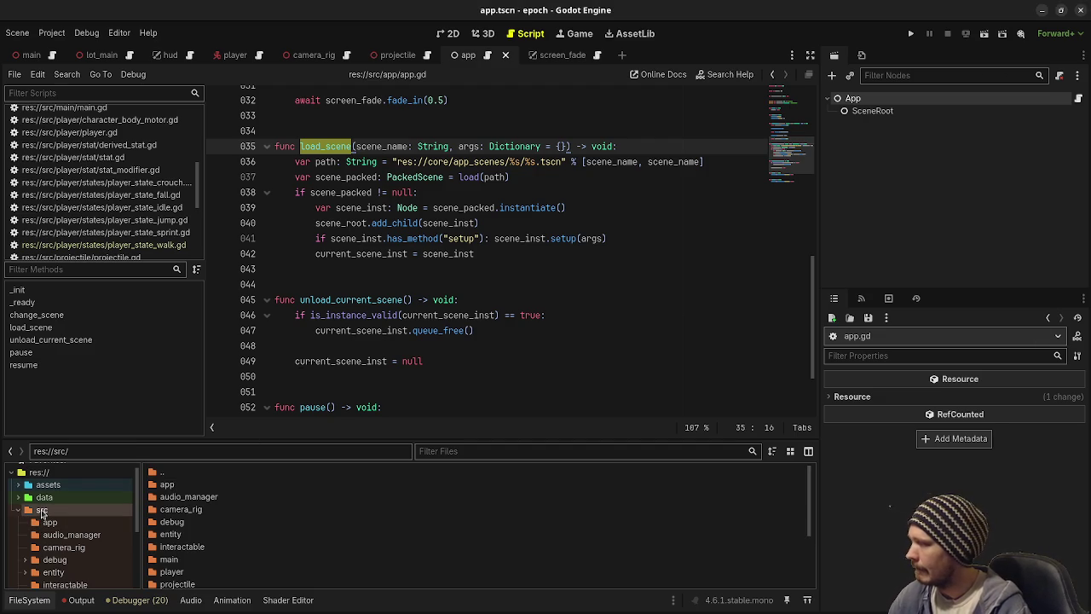
right_click(42, 510)
mouse_move(186, 416)
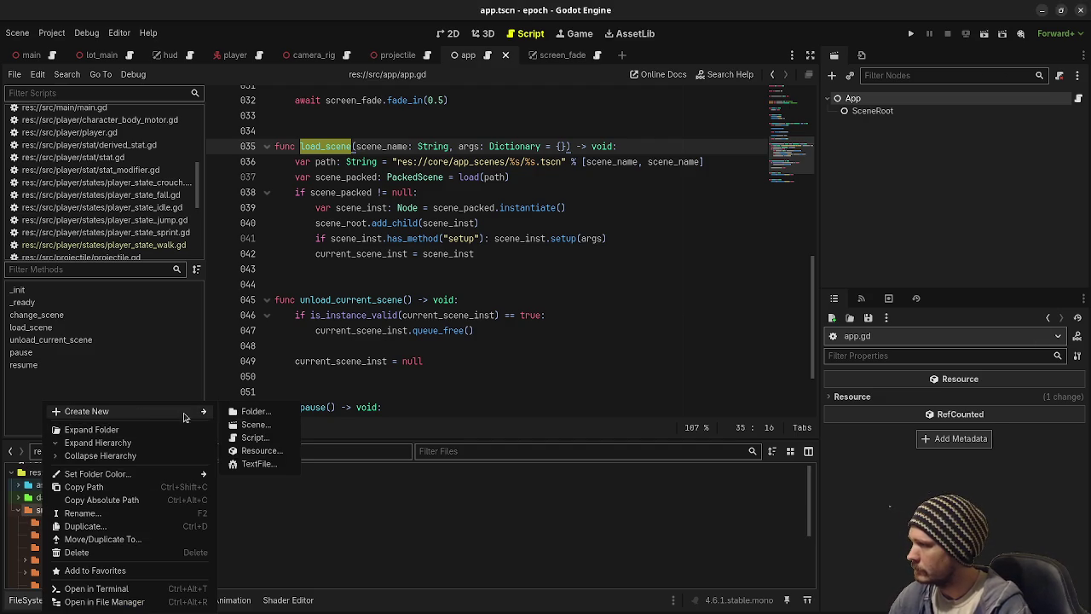
left_click(260, 416)
type("app_scenes")
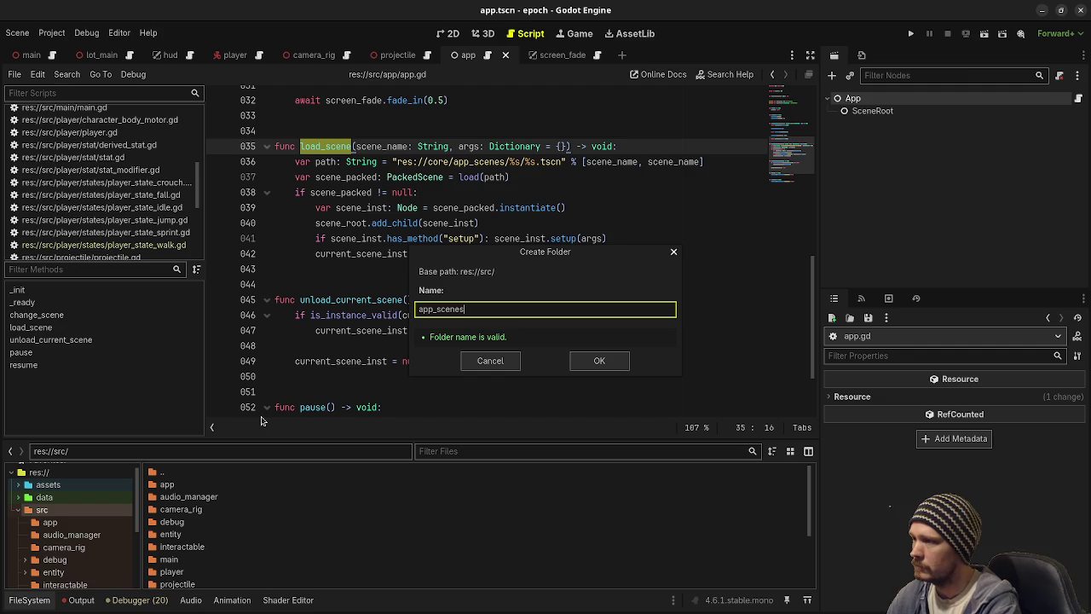
key("Return")
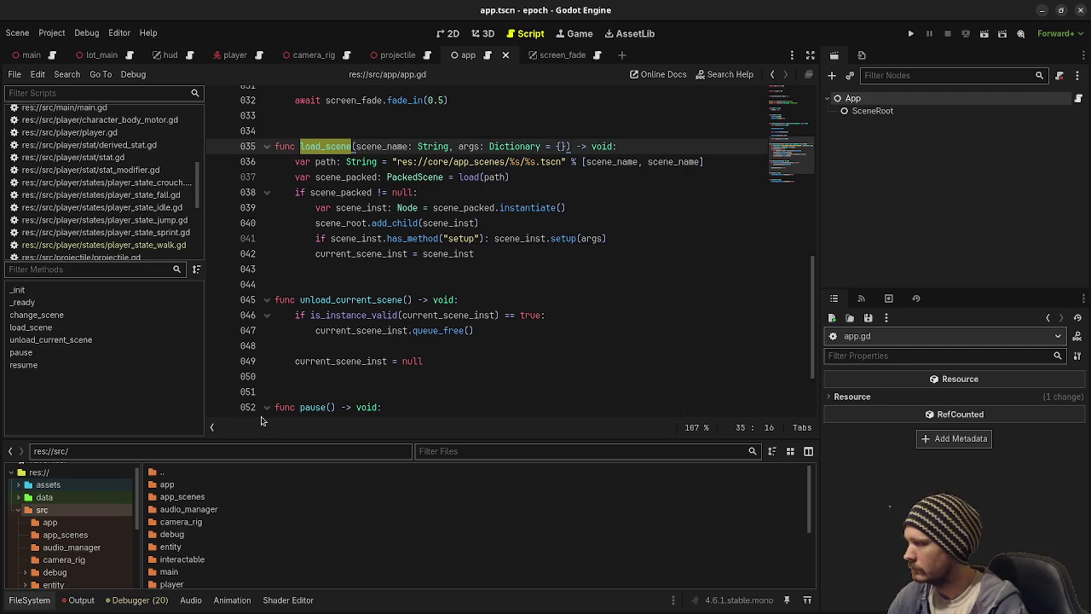
left_click(48, 536)
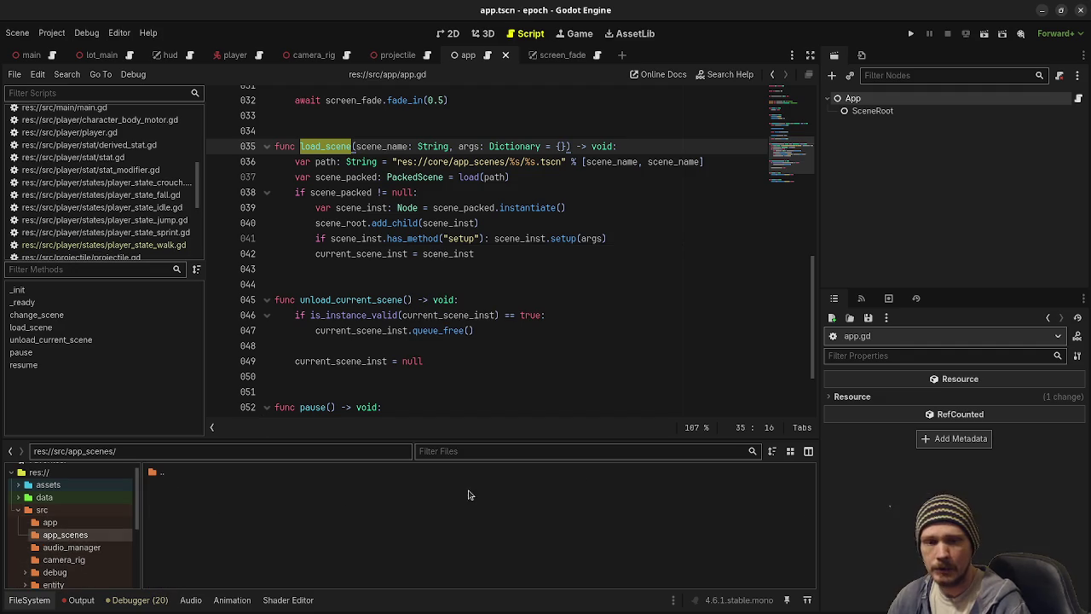
Step: Start a new scene with a plain Node root named Boot
left_click(621, 55)
left_click(914, 178)
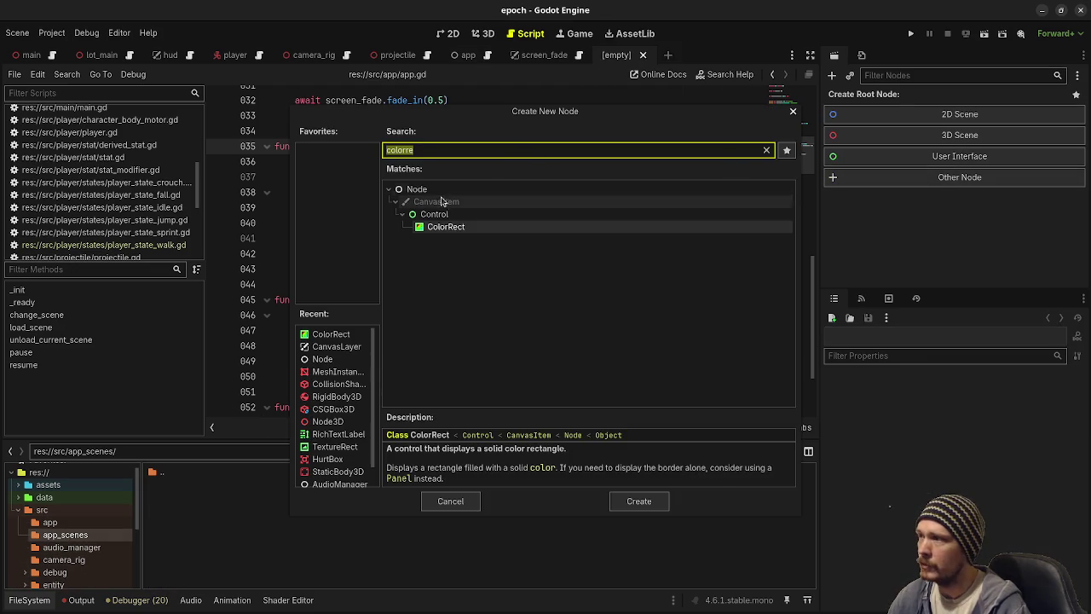
left_click(417, 189)
key("Return")
key("F2")
type("Boot")
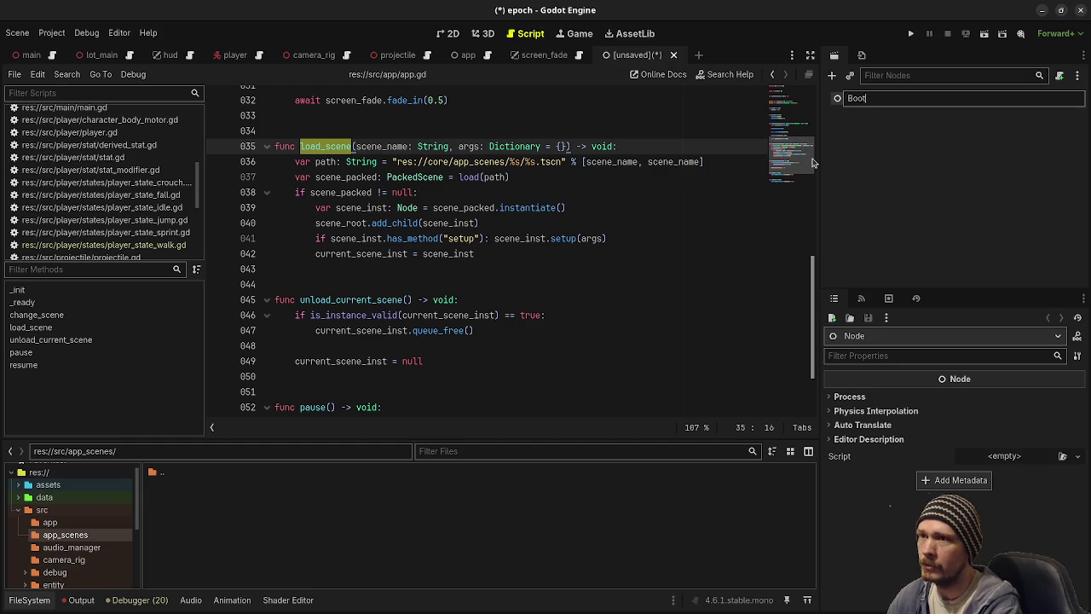
key("Return")
Step: Add a ColorRect under Boot with Full Rect anchors and black colour
key("ctrl+a")
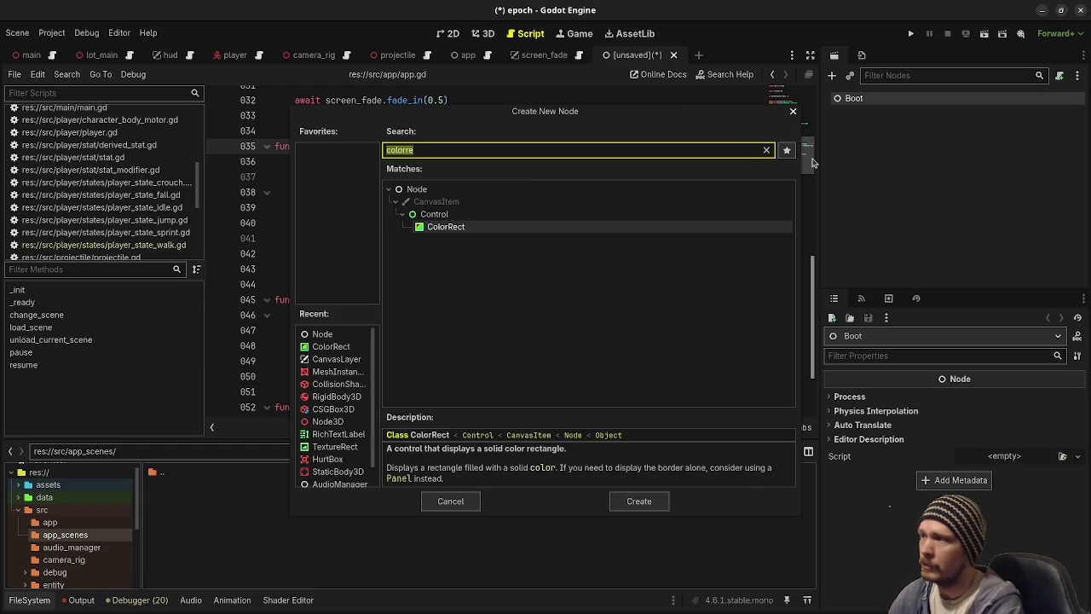
type("color")
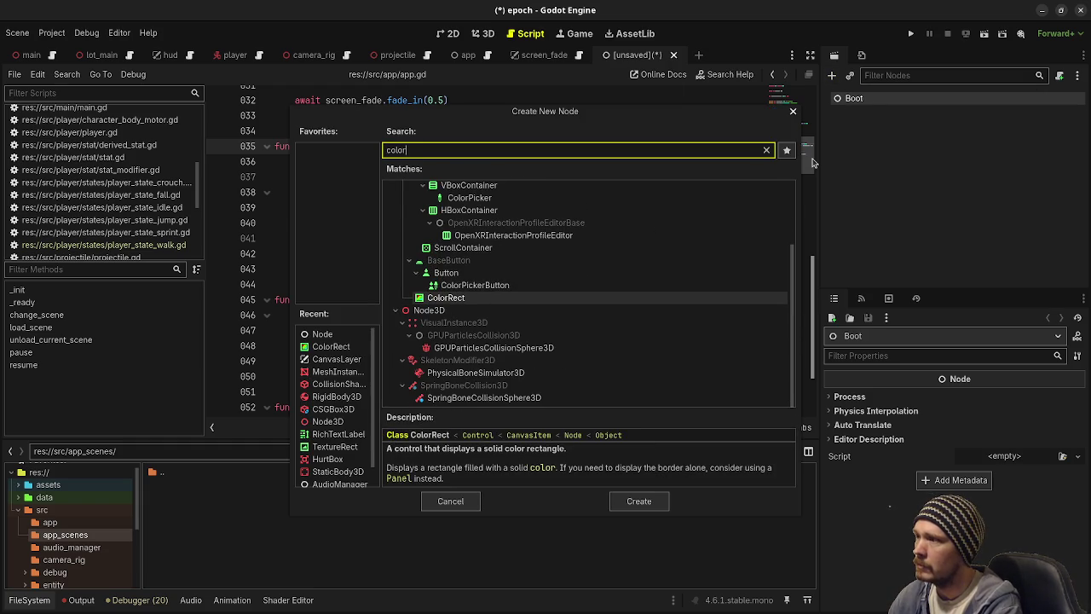
key("Return")
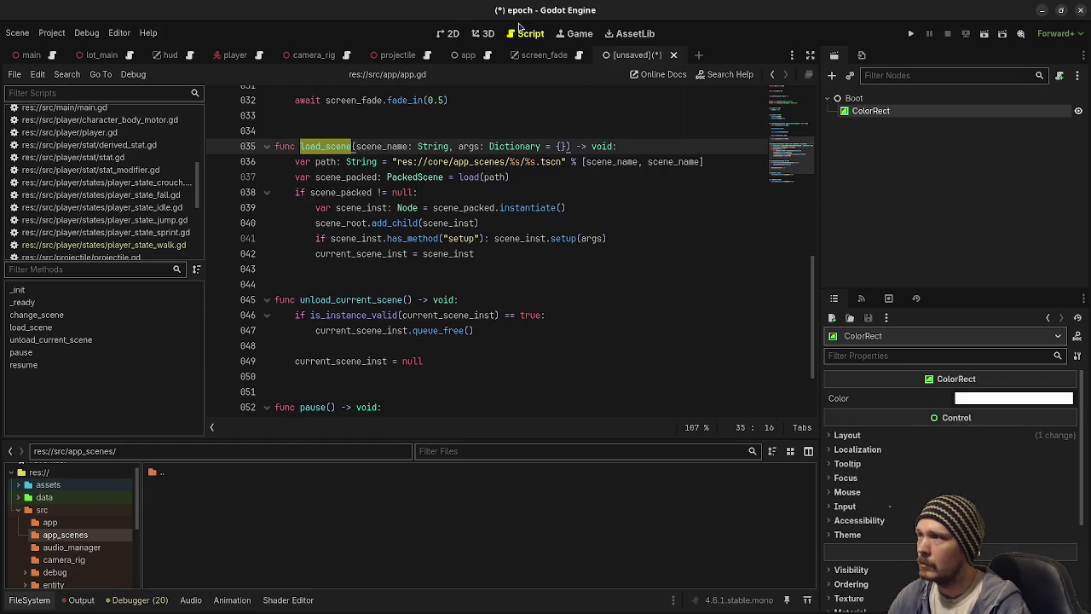
left_click(448, 33)
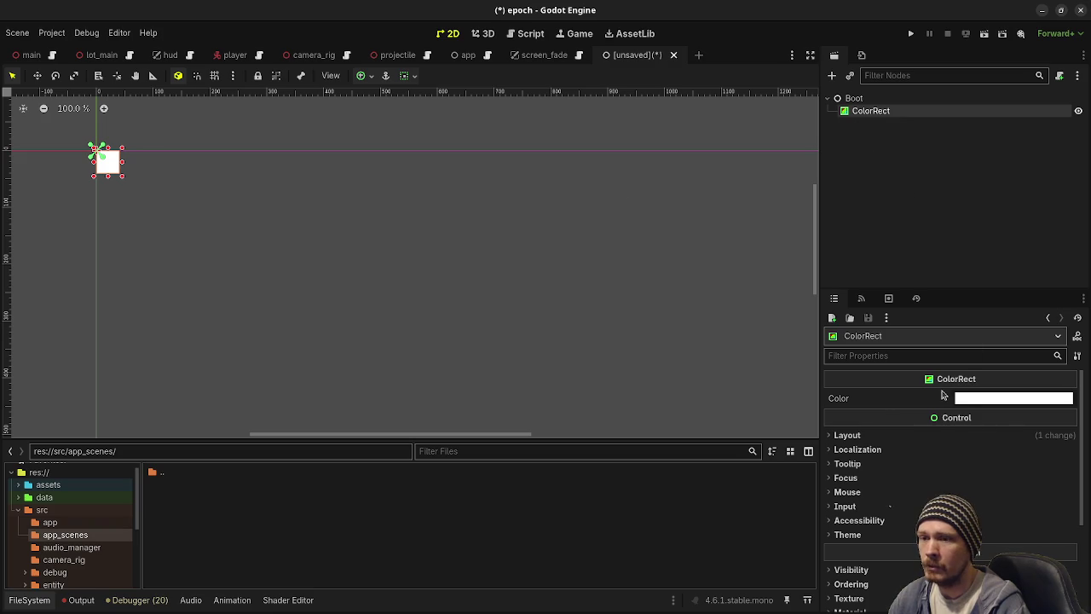
left_click(361, 75)
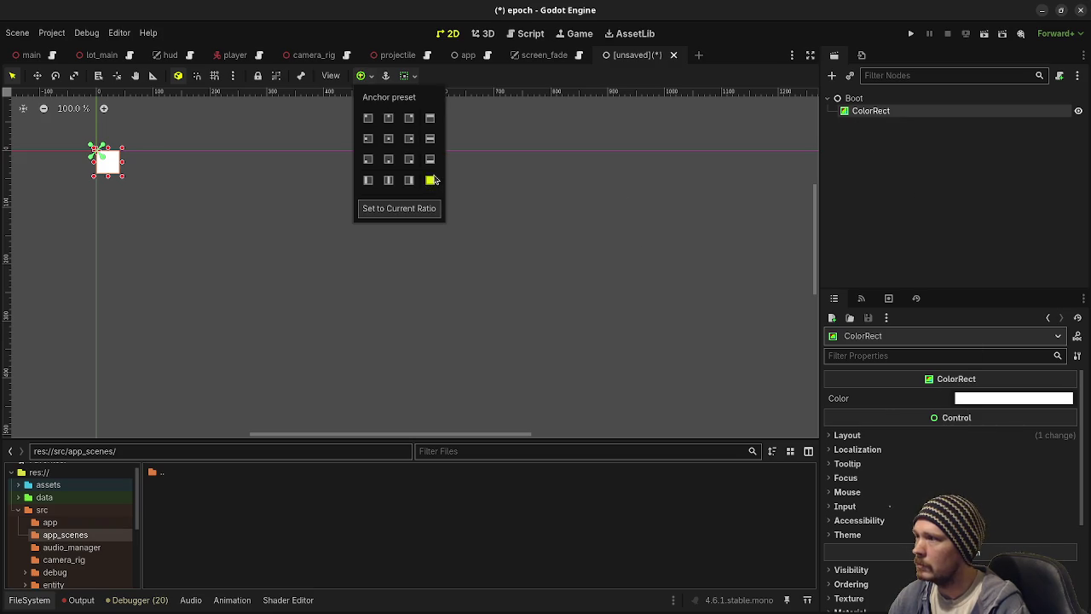
left_click(429, 180)
left_click(973, 400)
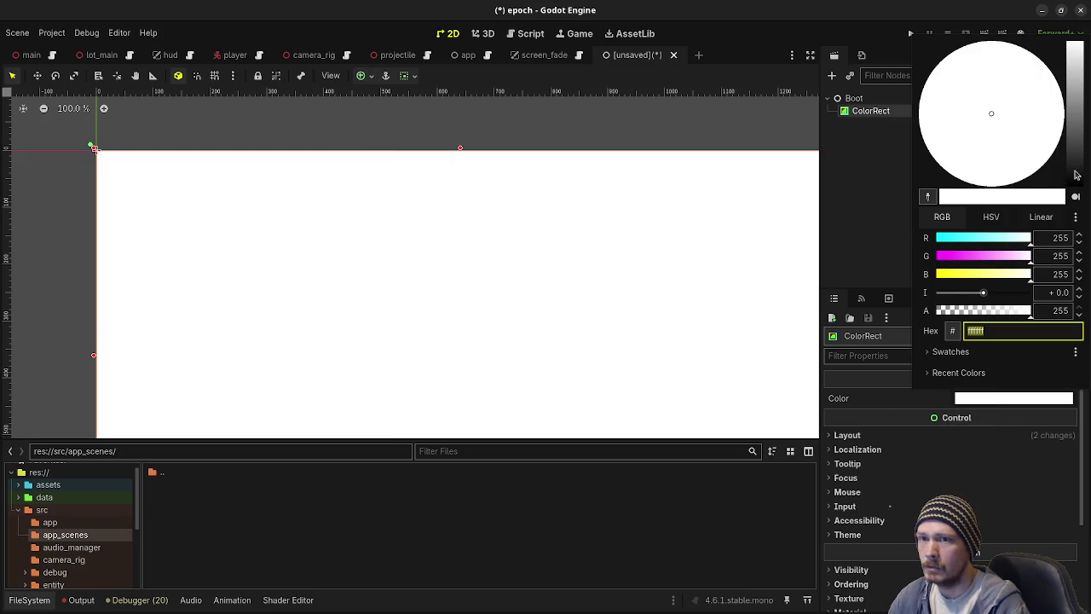
left_click_drag(1076, 175, 1079, 239)
left_click(750, 39)
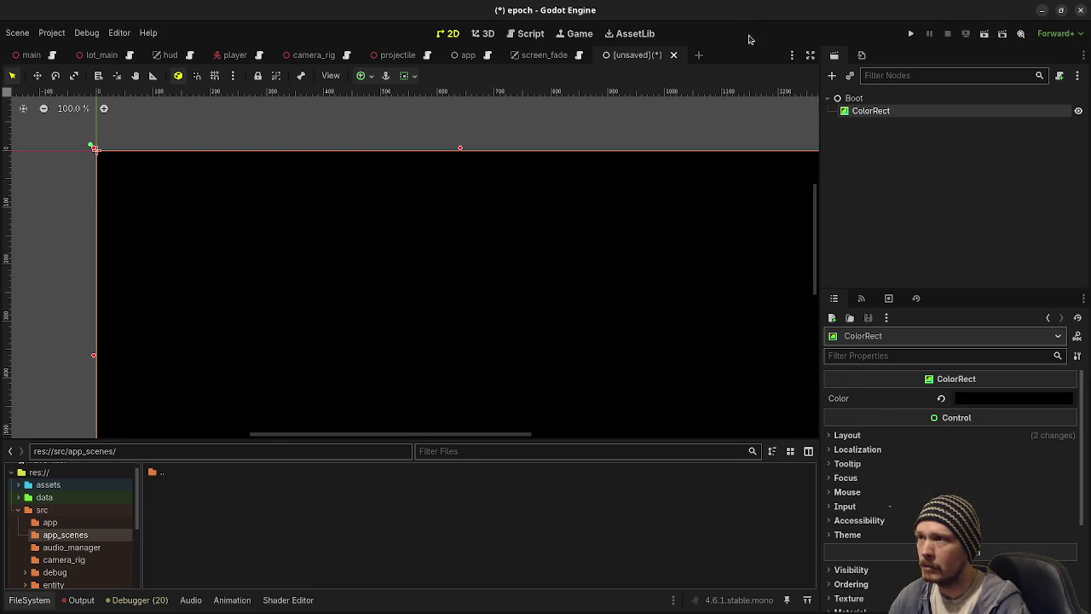
Step: Save the scene as boot.tscn in a new src/app_scenes/boot folder
key("ctrl+s")
left_click(288, 131)
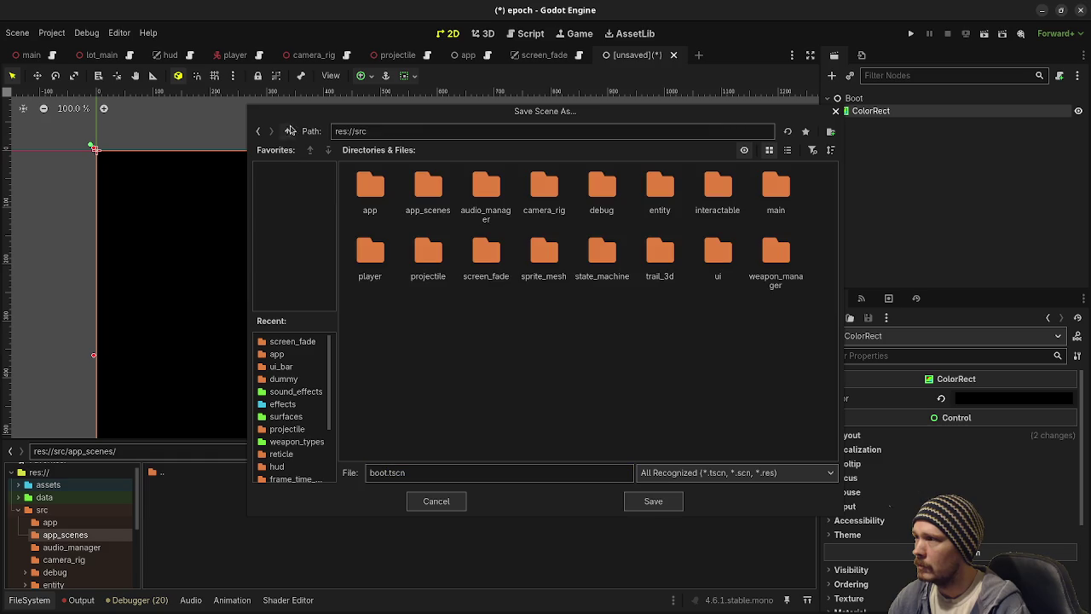
double_click(429, 186)
left_click(831, 131)
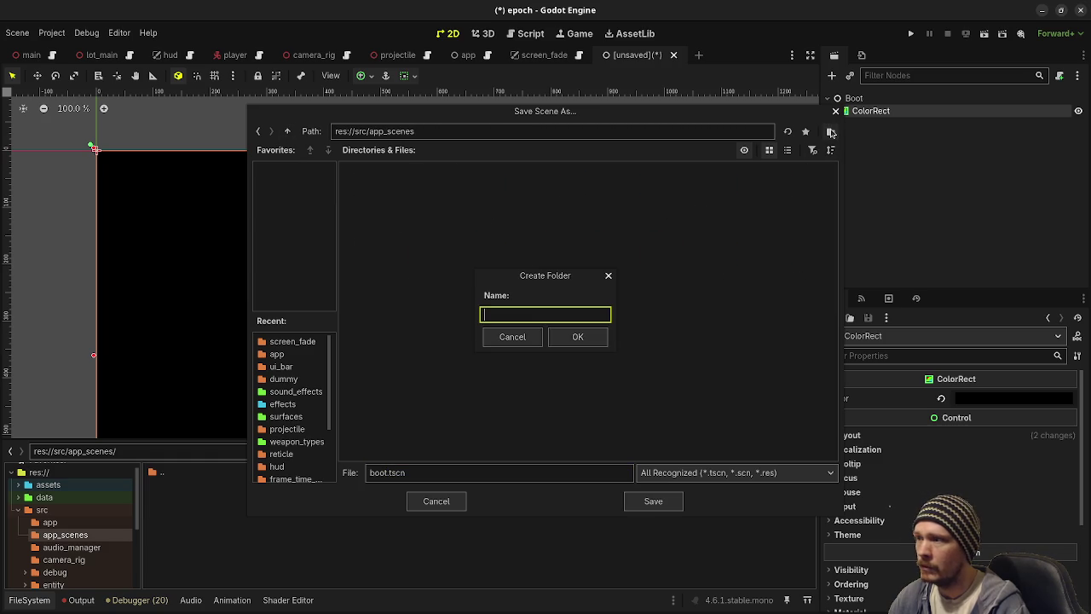
type("boot")
key("Return")
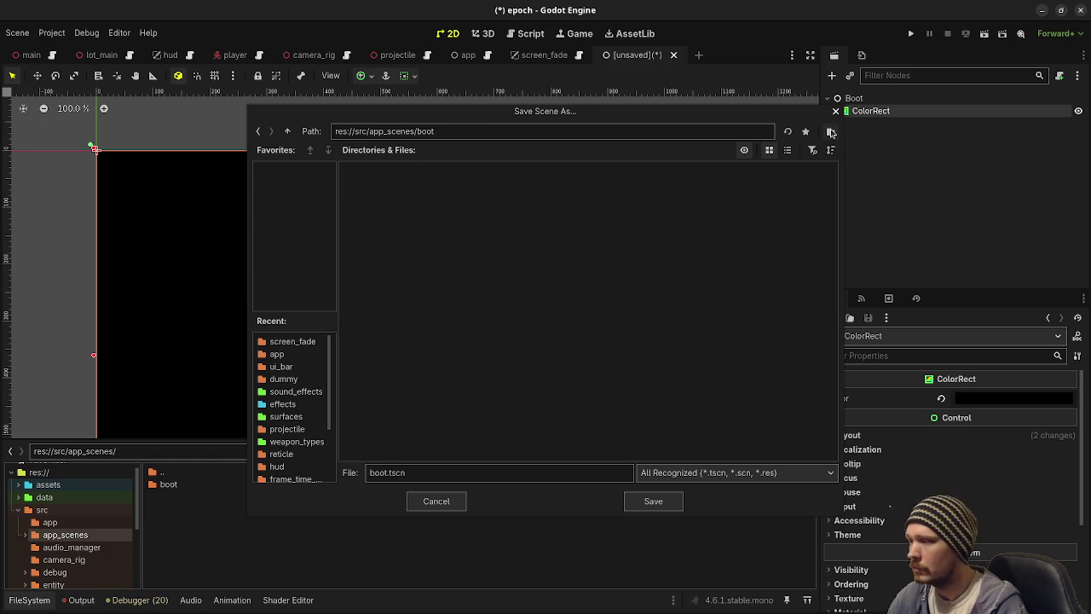
left_click(644, 497)
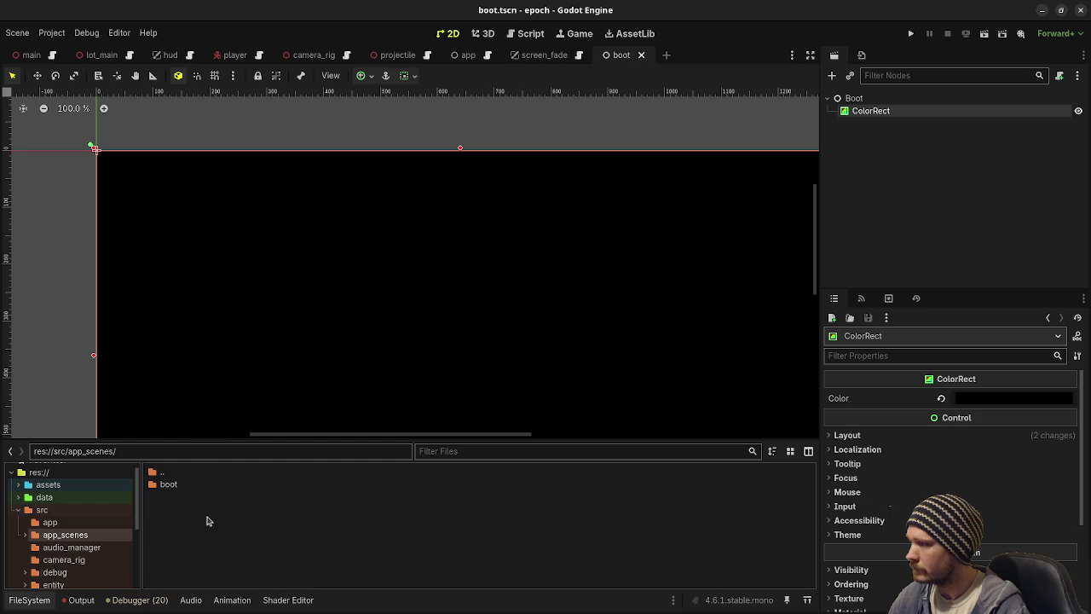
scroll(54, 545, "down", 3)
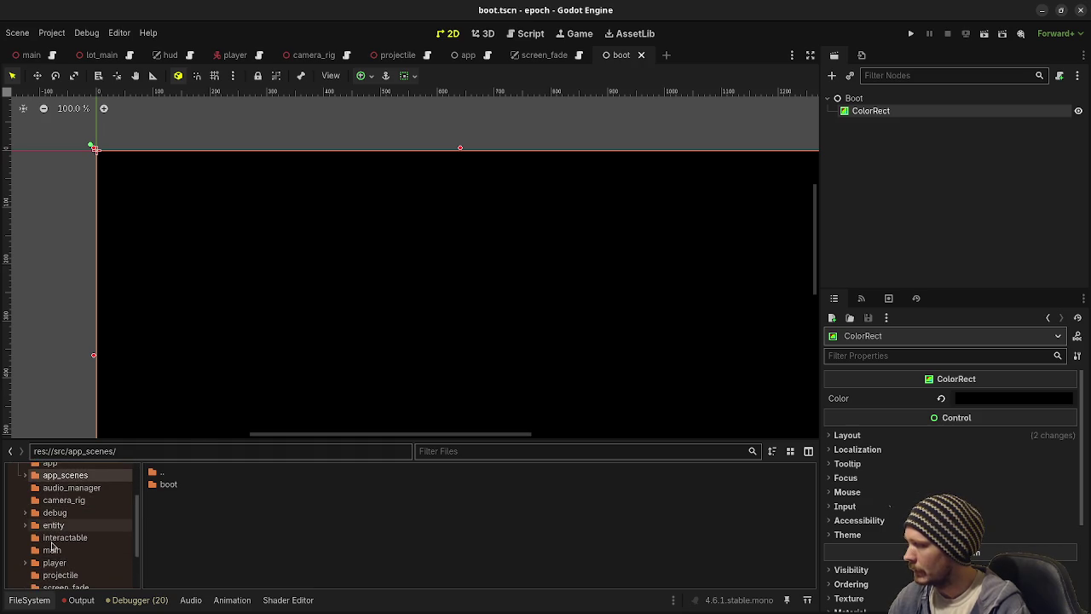
left_click(53, 521)
Step: Open main.tscn, then switch to the shell project's window showing screen_fade.gd
double_click(179, 497)
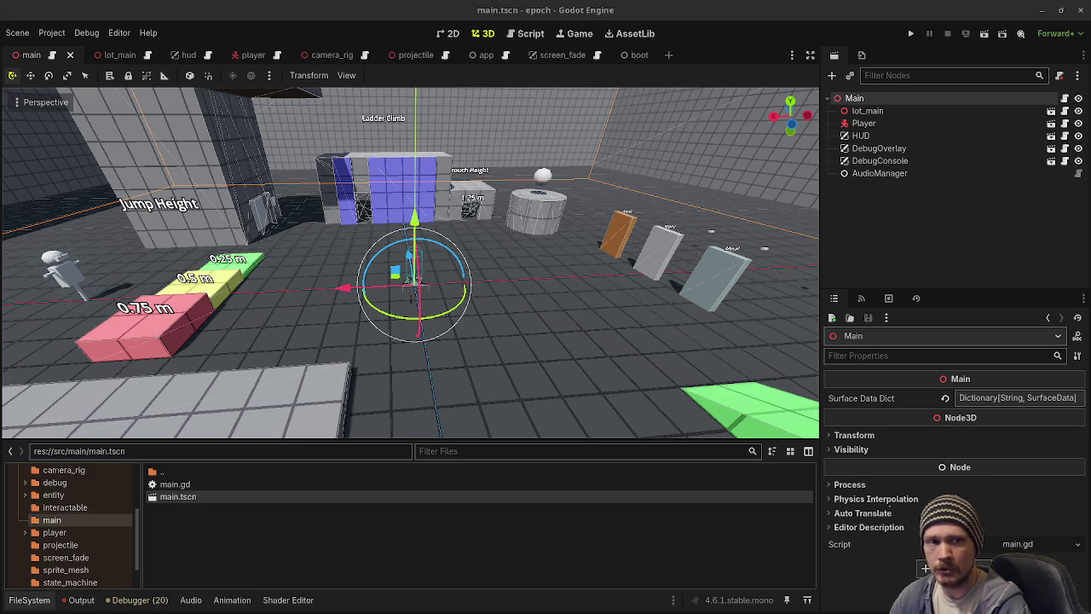
key("alt+Tab")
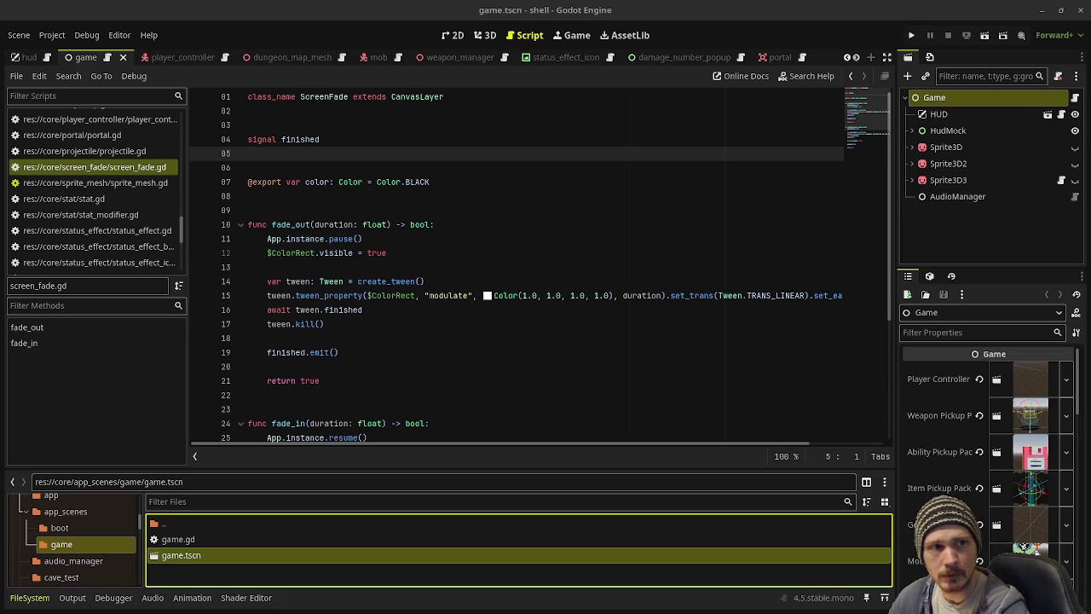
Step: Switch from Godot to the Chrome window with Google Images results for 'bao'
key("alt+Tab")
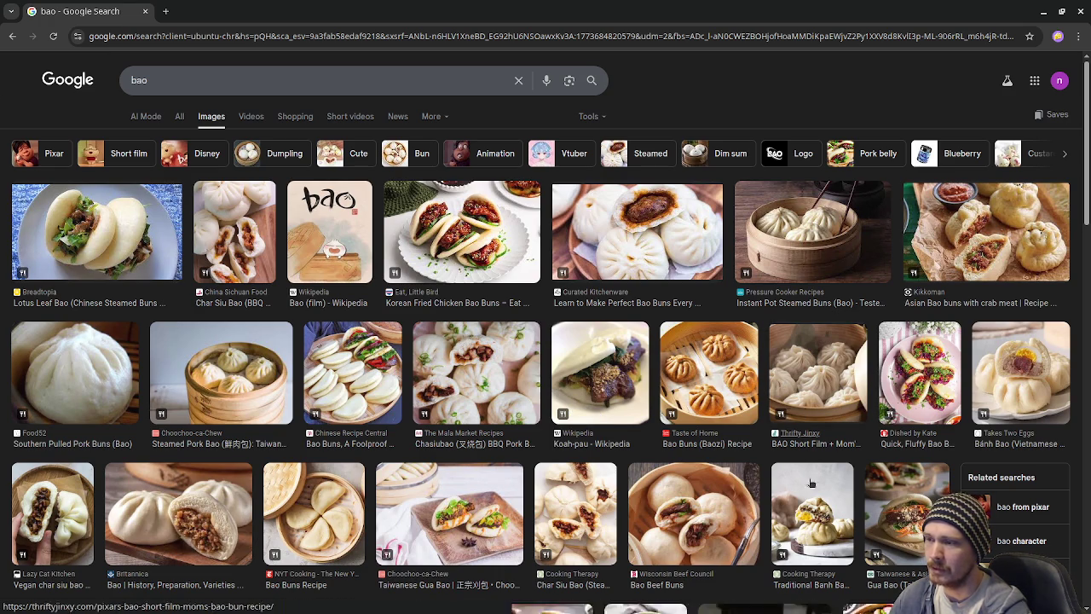
Step: Open the enlarged preview of the Breadtopia 'Chinese Lotus Leaf Bao (Steamed Buns)' image
scroll(794, 515, "down", 3)
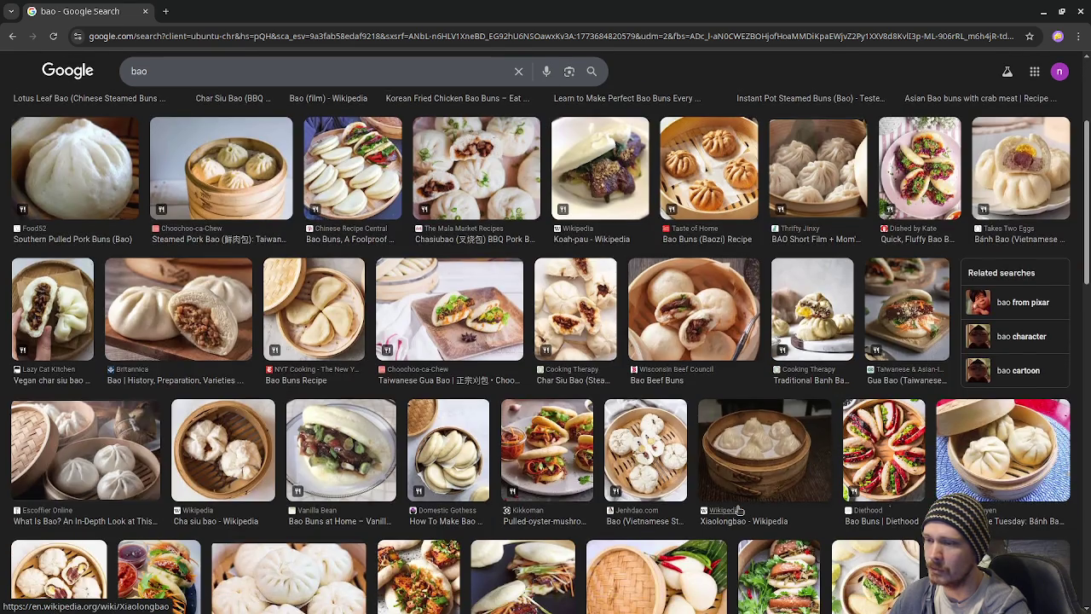
scroll(739, 509, "down", 2)
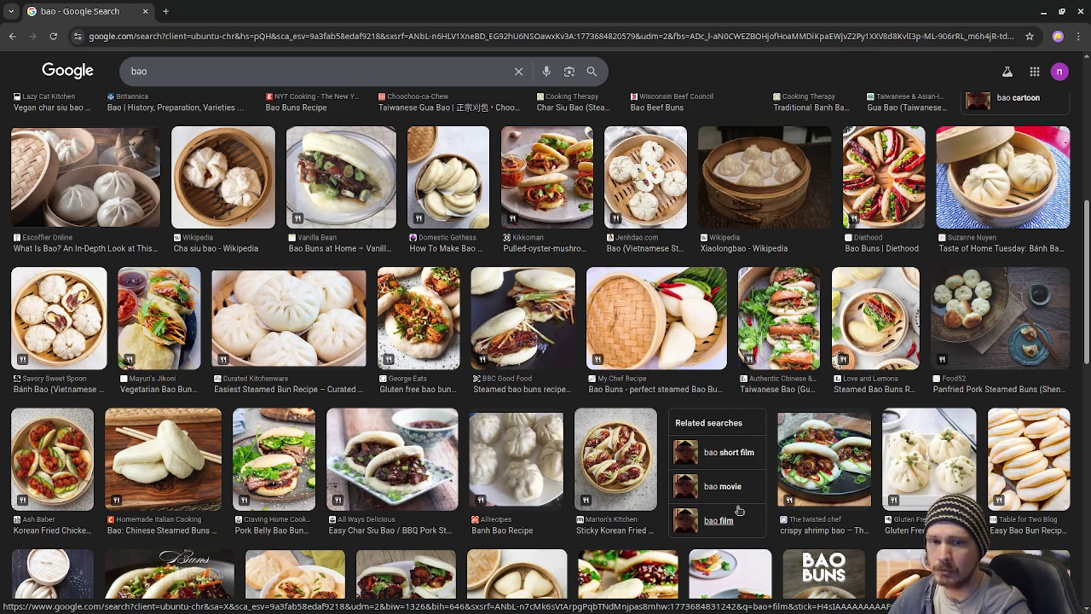
scroll(65, 354, "up", 5)
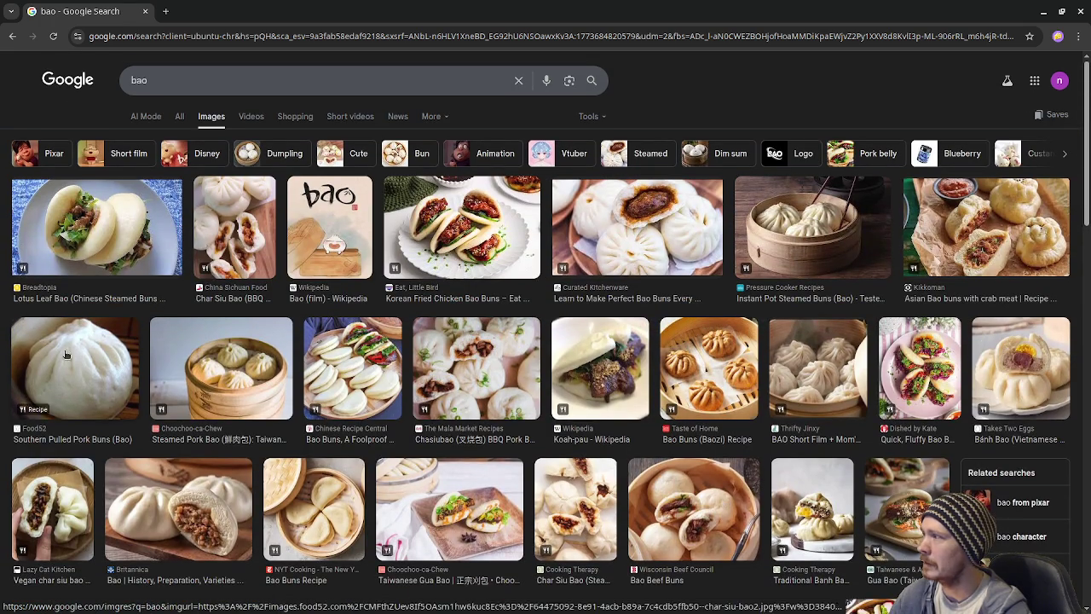
left_click(132, 243)
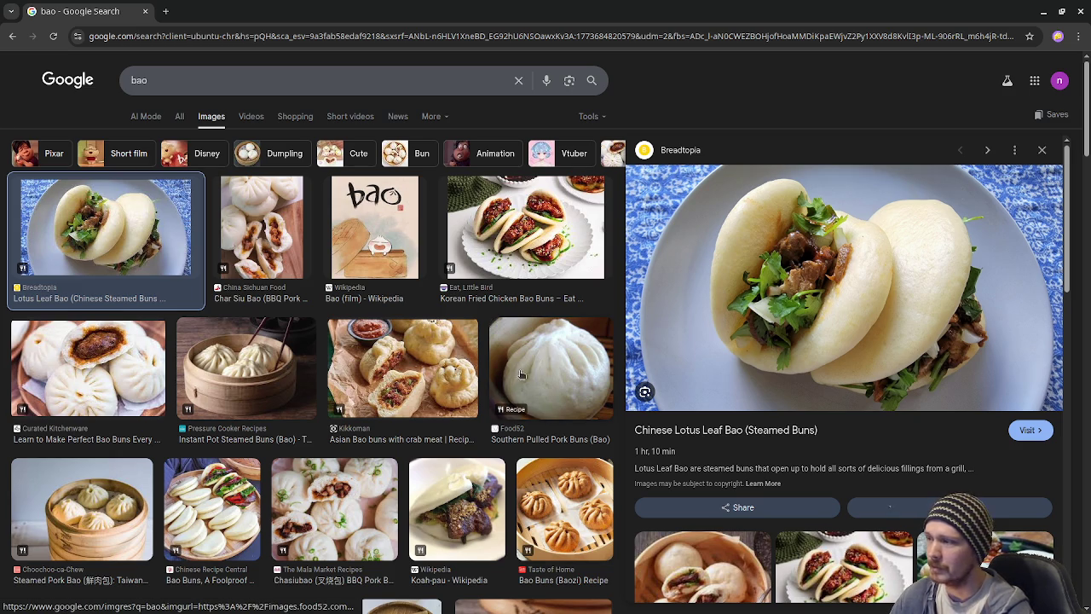
Step: Switch the preview to Lazy Cat Kitchen's 'Vegan char siu bao (sticky pork buns)' image
scroll(506, 364, "down", 3)
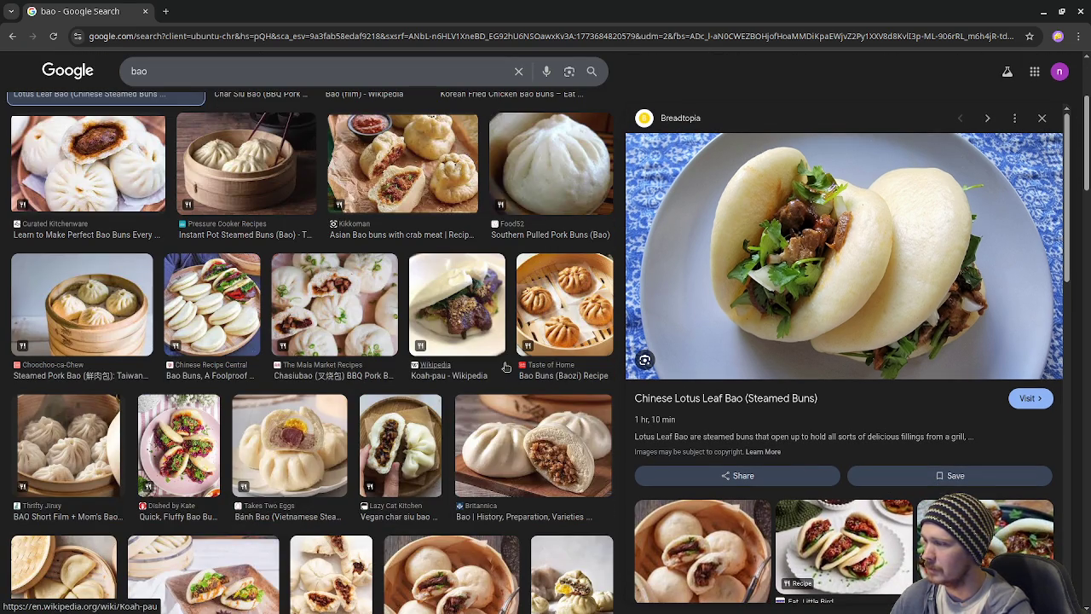
scroll(505, 365, "down", 1)
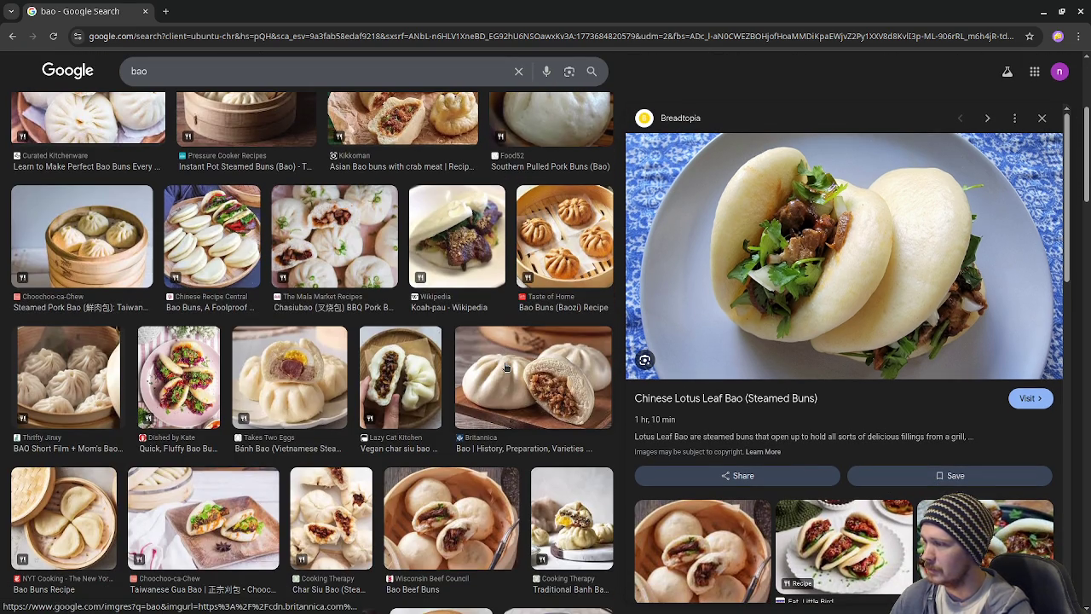
left_click(390, 379)
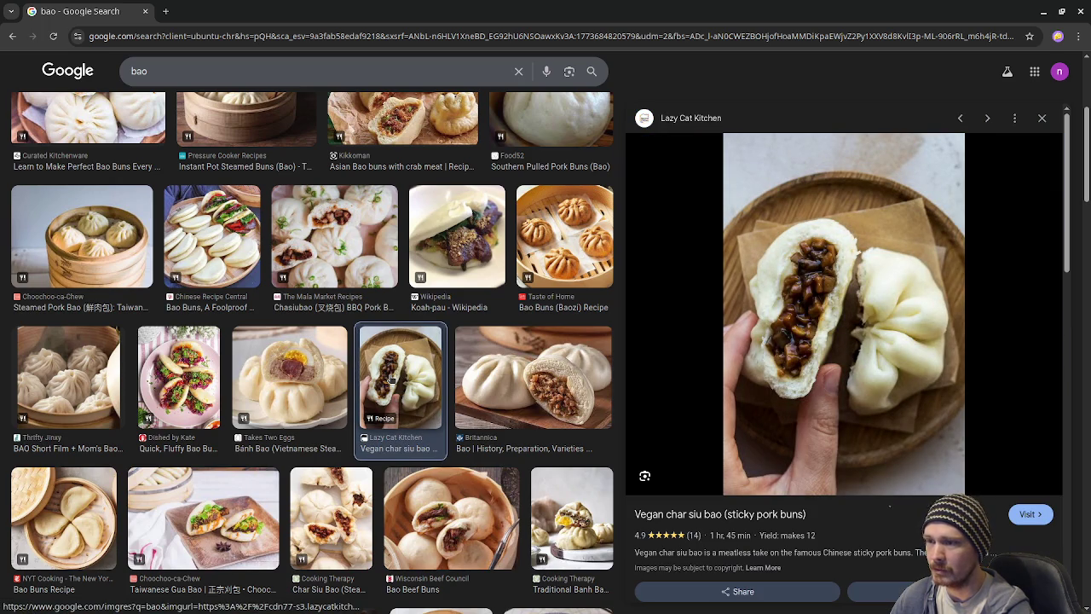
scroll(389, 379, "down", 3)
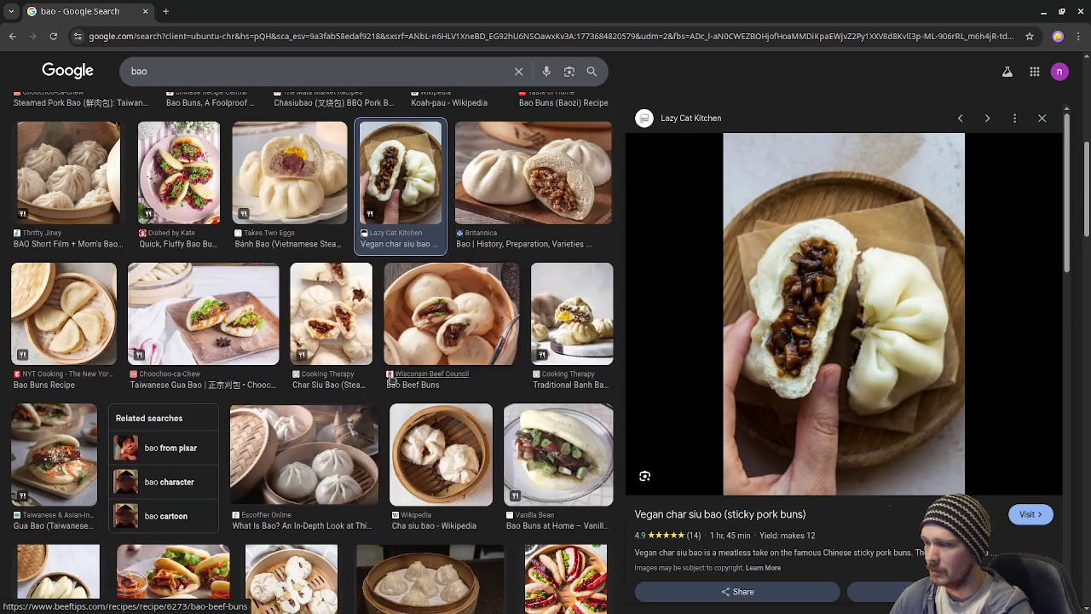
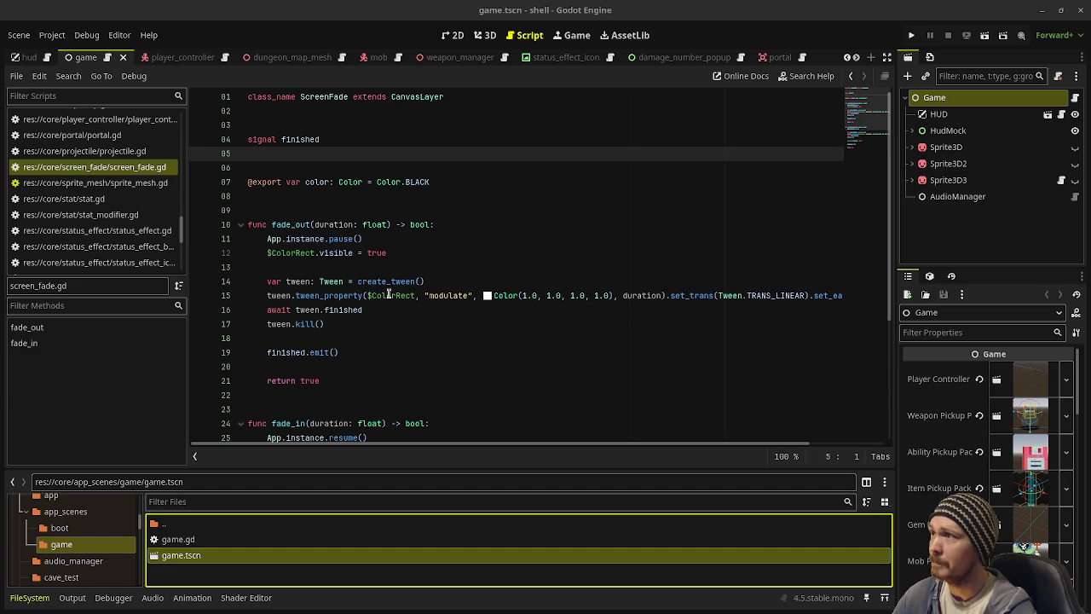
Step: Bring up the epoch project's main.tscn 3D test scene in place of the ScreenFade script
mouse_move(388, 295)
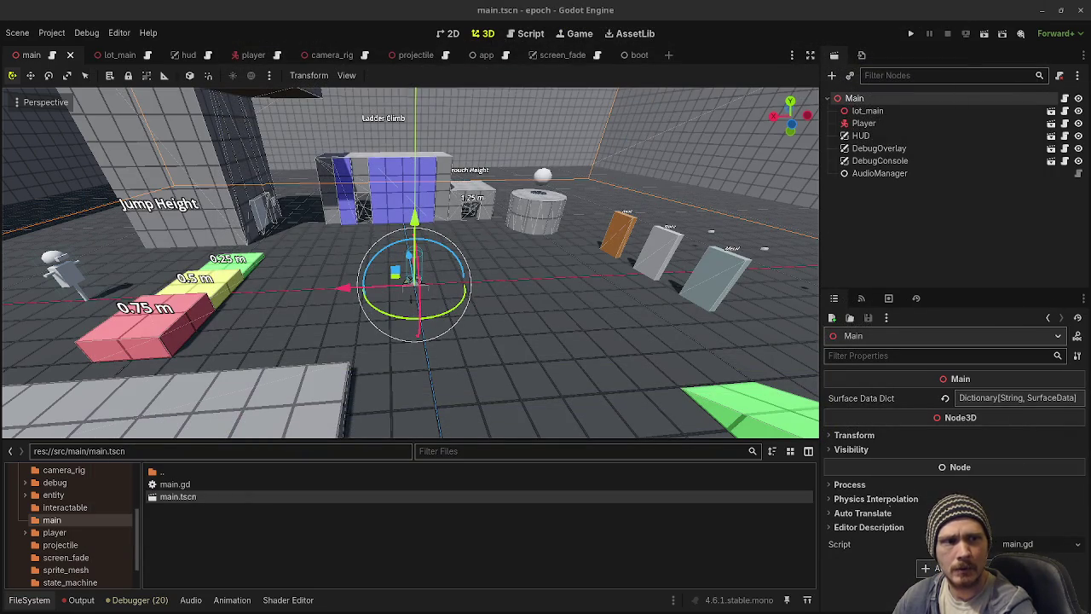
Step: Rename the main.tscn root node from Main to Game
left_click(856, 101)
type("Game")
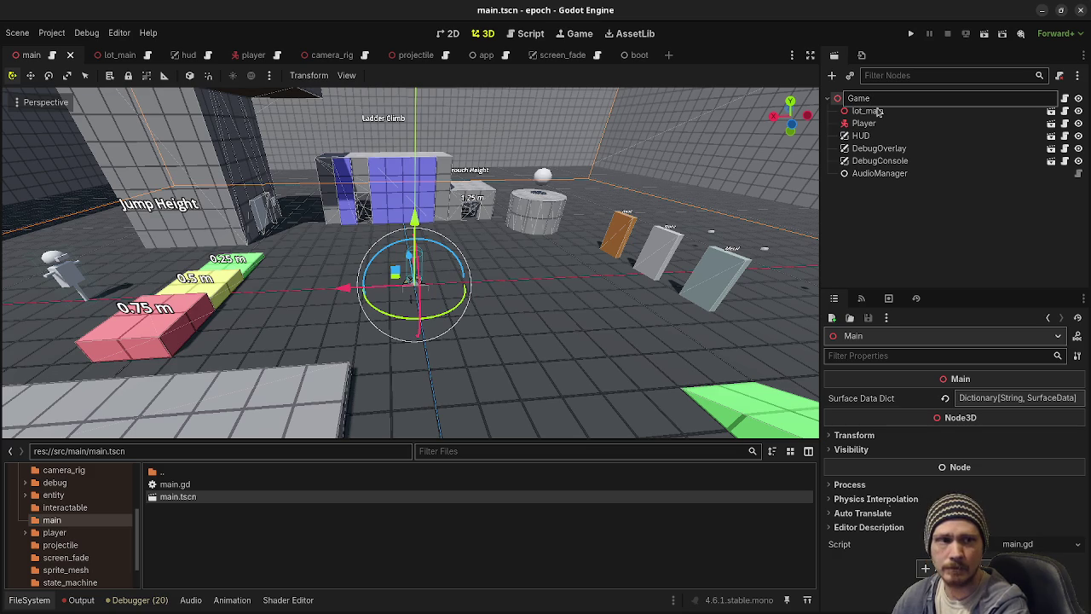
key("Return")
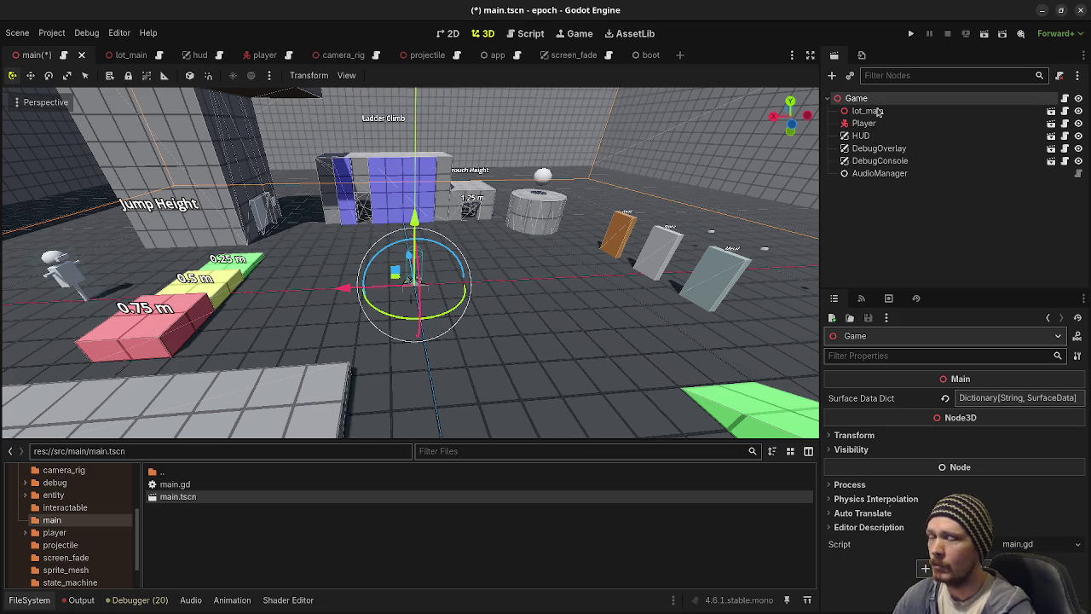
scroll(594, 217, "down", 10)
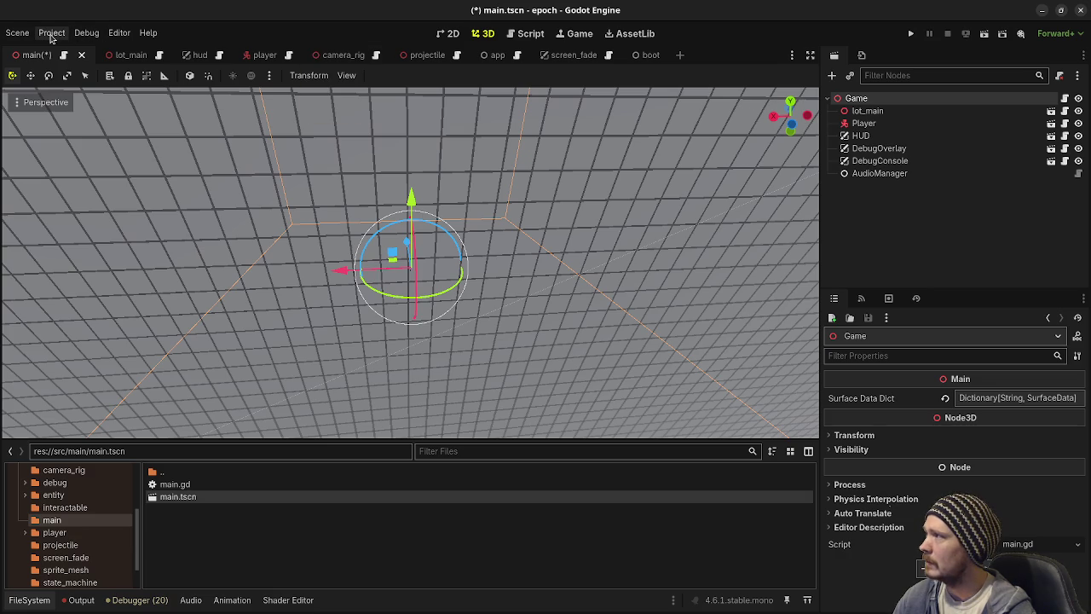
left_click(51, 34)
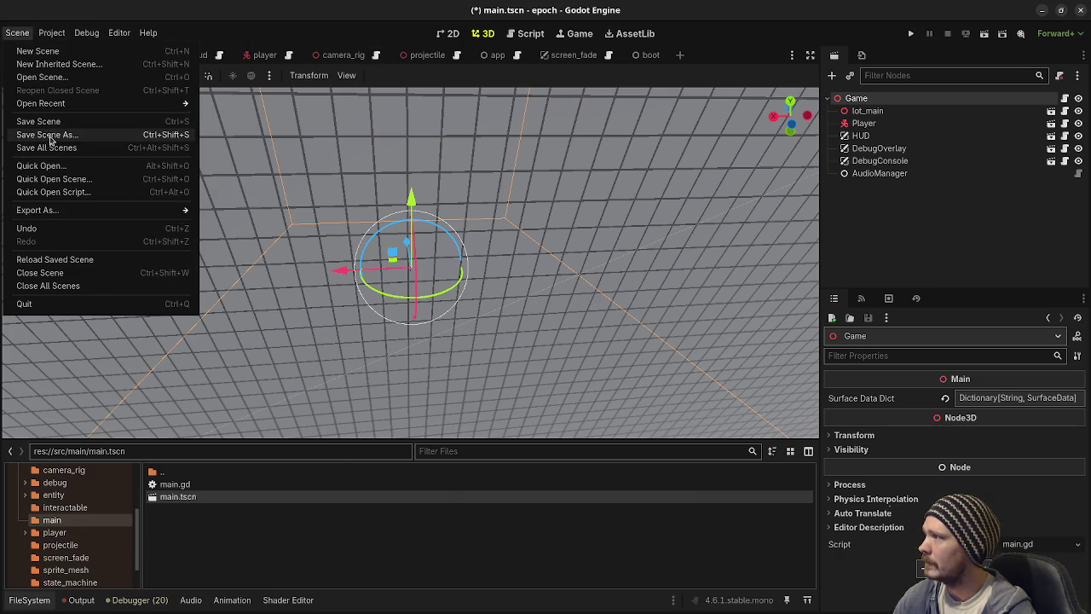
Step: Save the scene as game.tscn in a new game folder under res://src/app_scenes
left_click(50, 137)
left_click(288, 132)
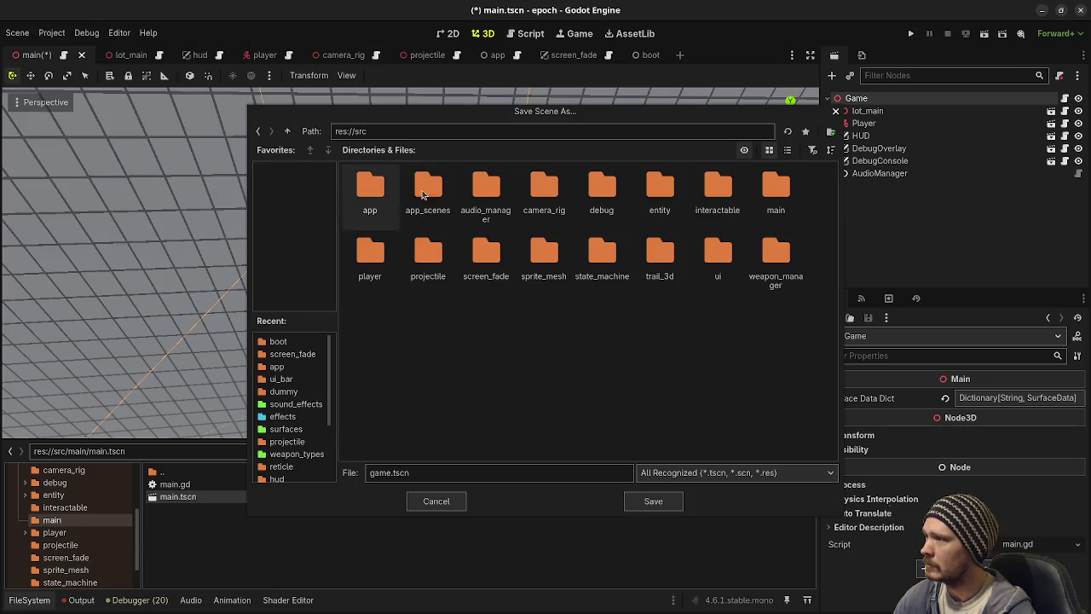
double_click(409, 193)
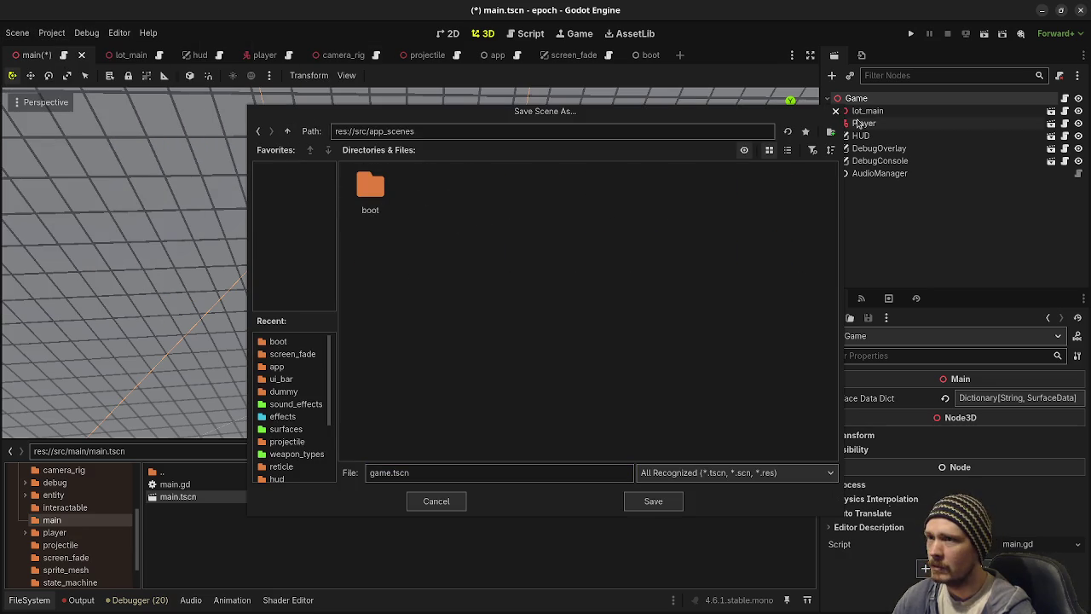
left_click(830, 132)
type("game")
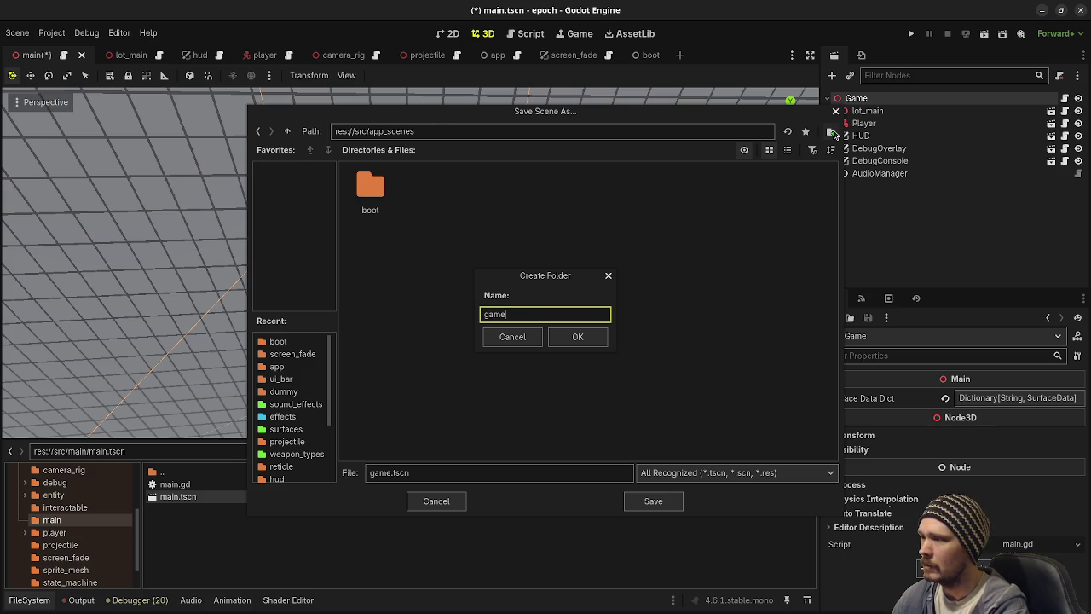
key("Return")
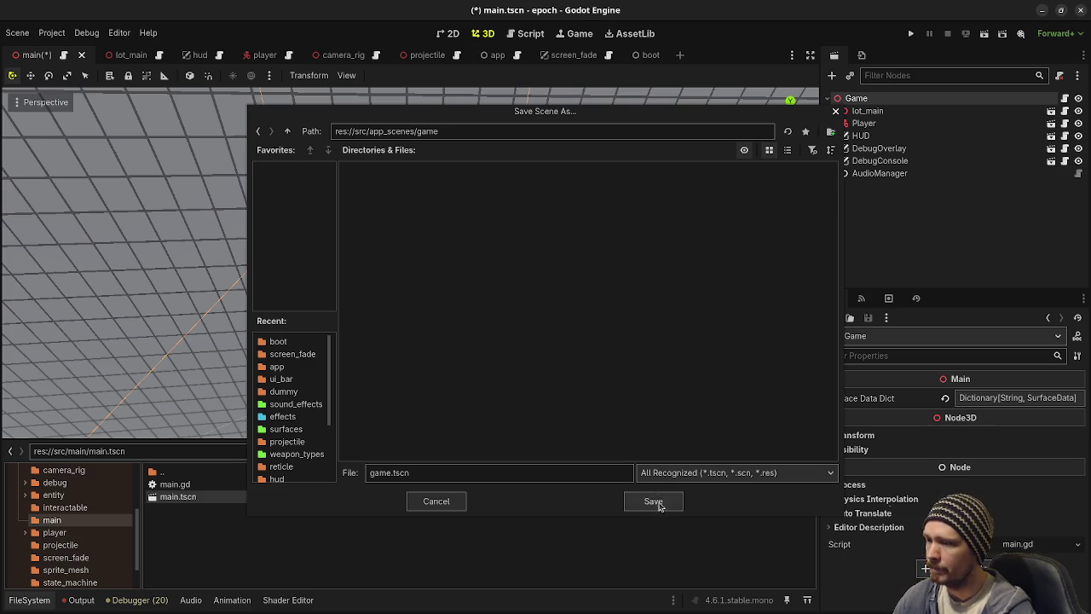
left_click(655, 501)
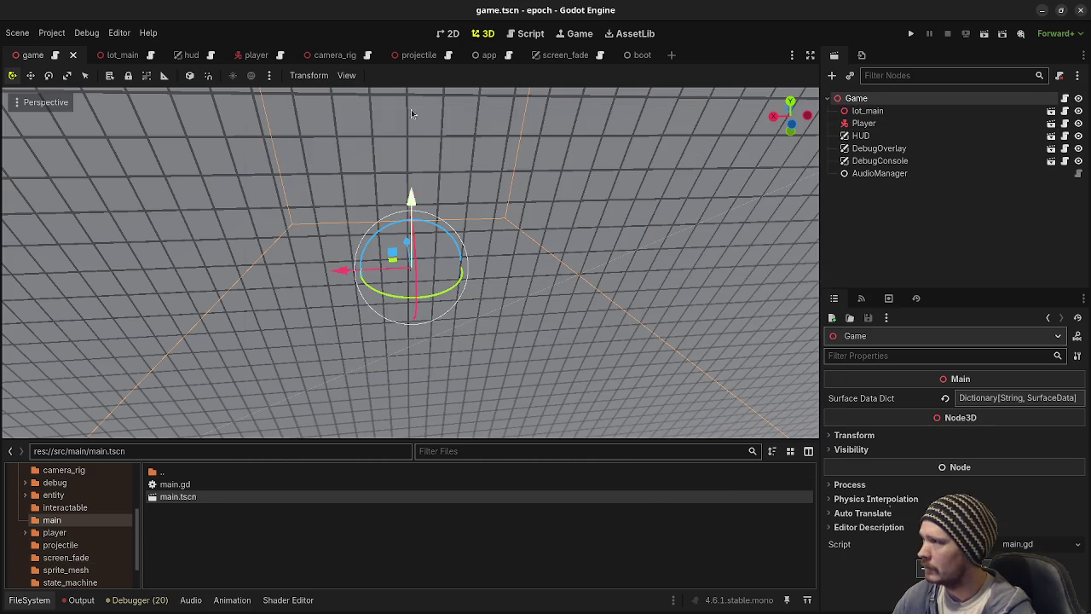
Step: Change main.gd's class_name from Main to Game and save it with Ctrl+S
left_click(524, 33)
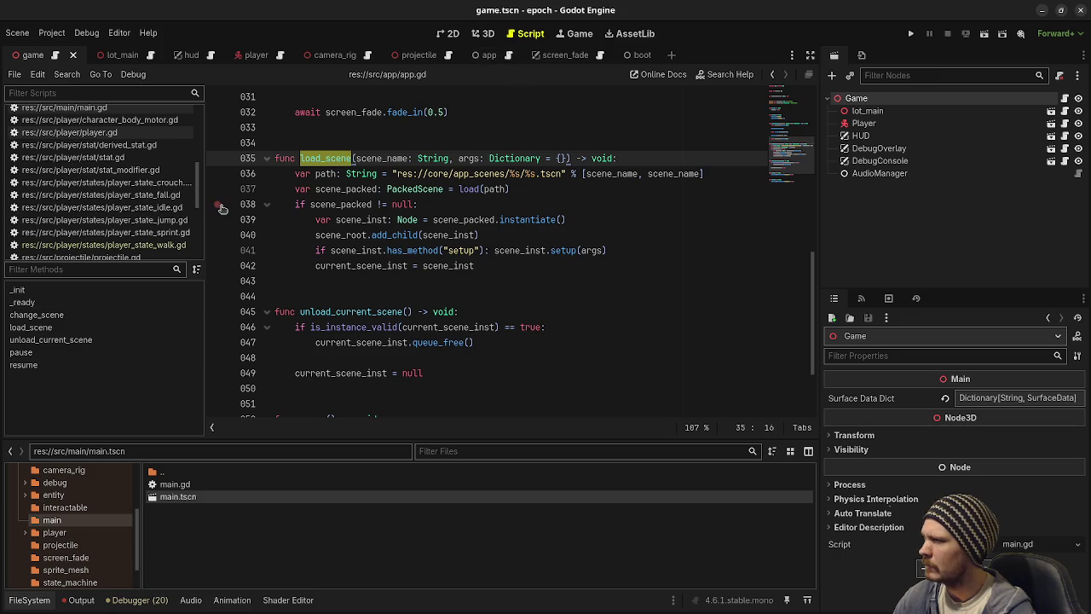
left_click(105, 109)
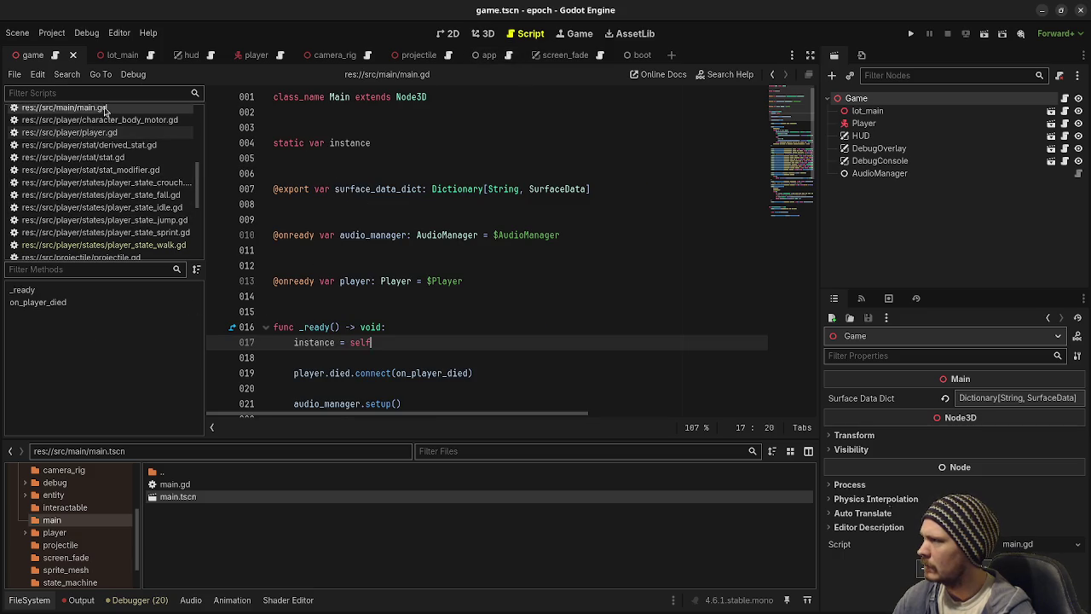
left_click(346, 96)
type("Game")
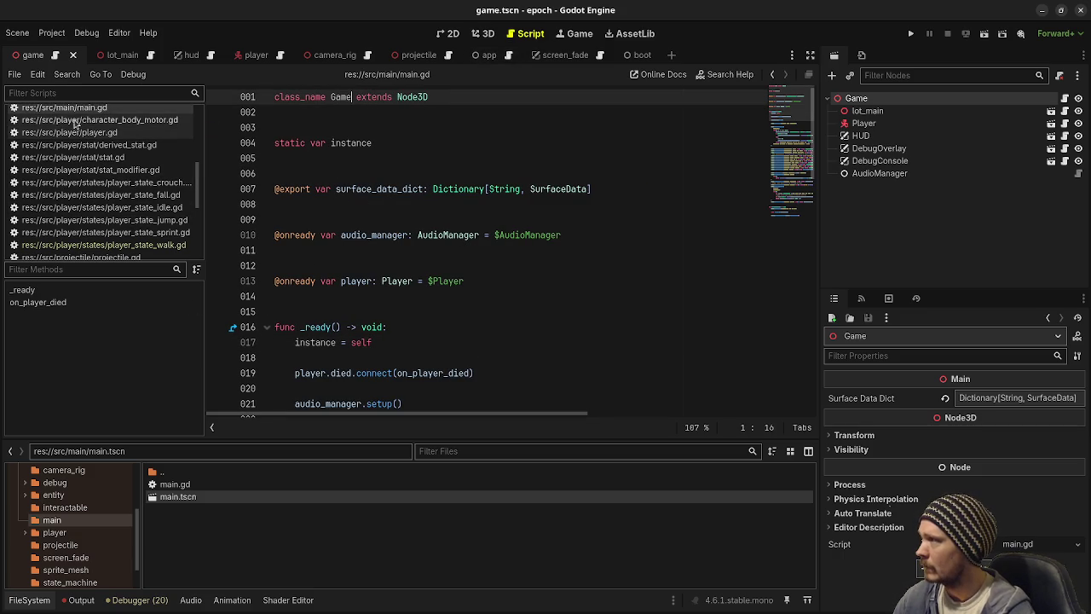
left_click(38, 75)
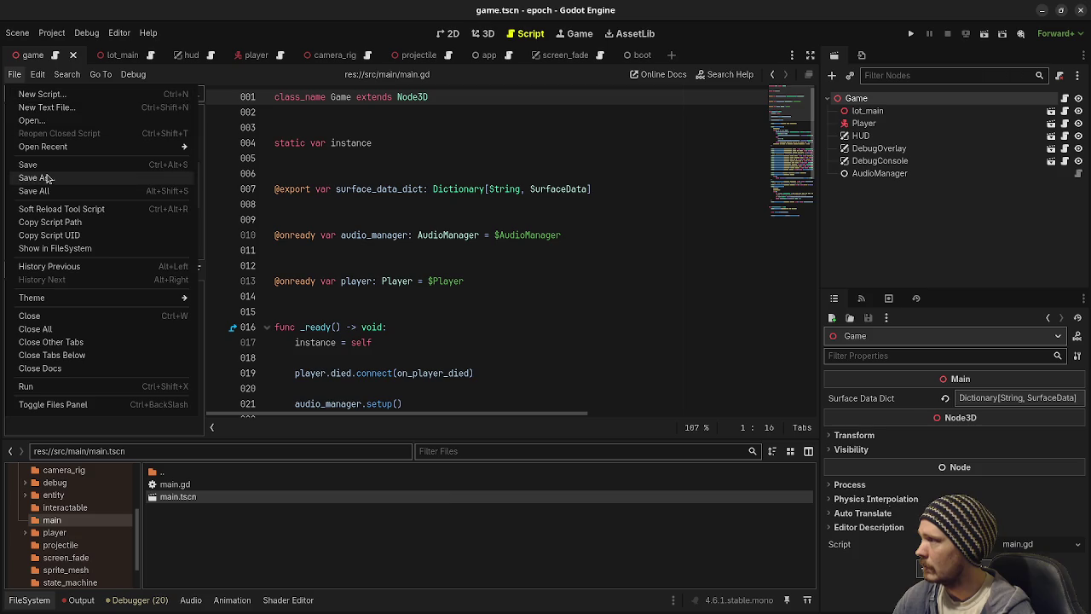
left_click(49, 178)
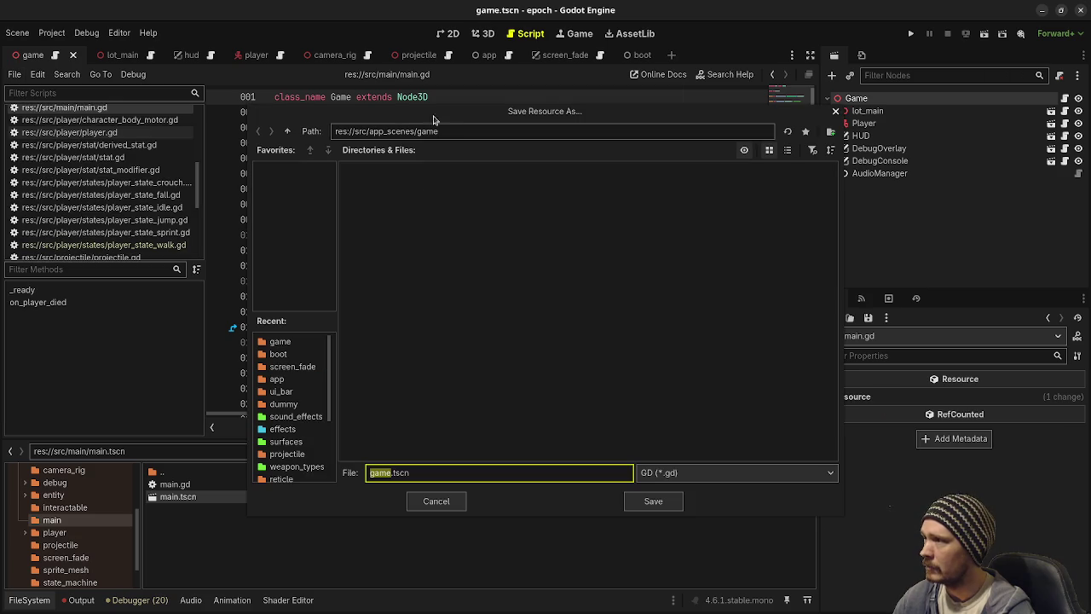
left_click(438, 504)
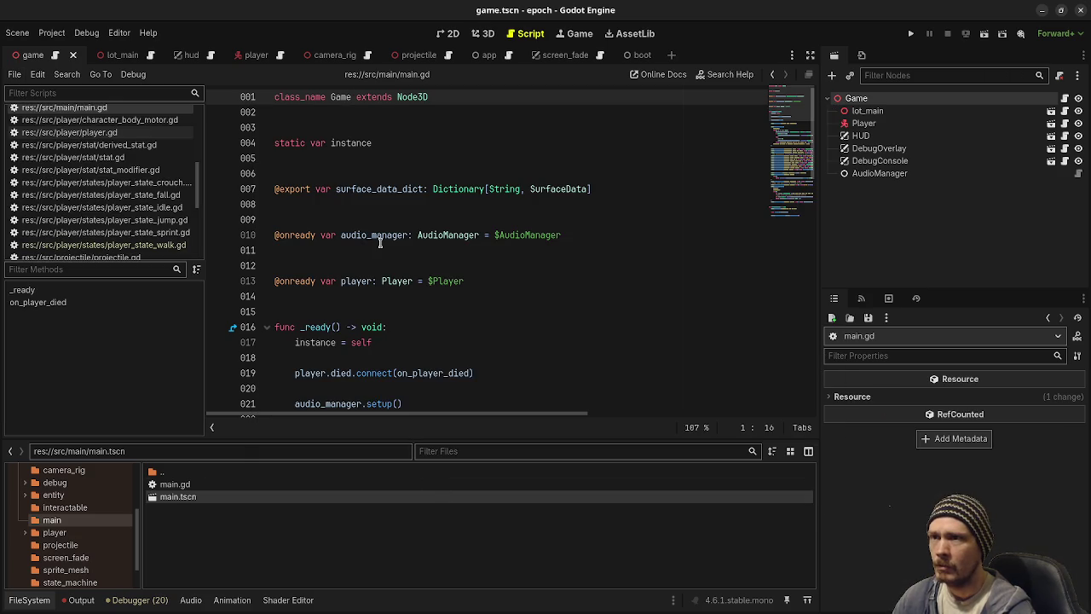
left_click(16, 74)
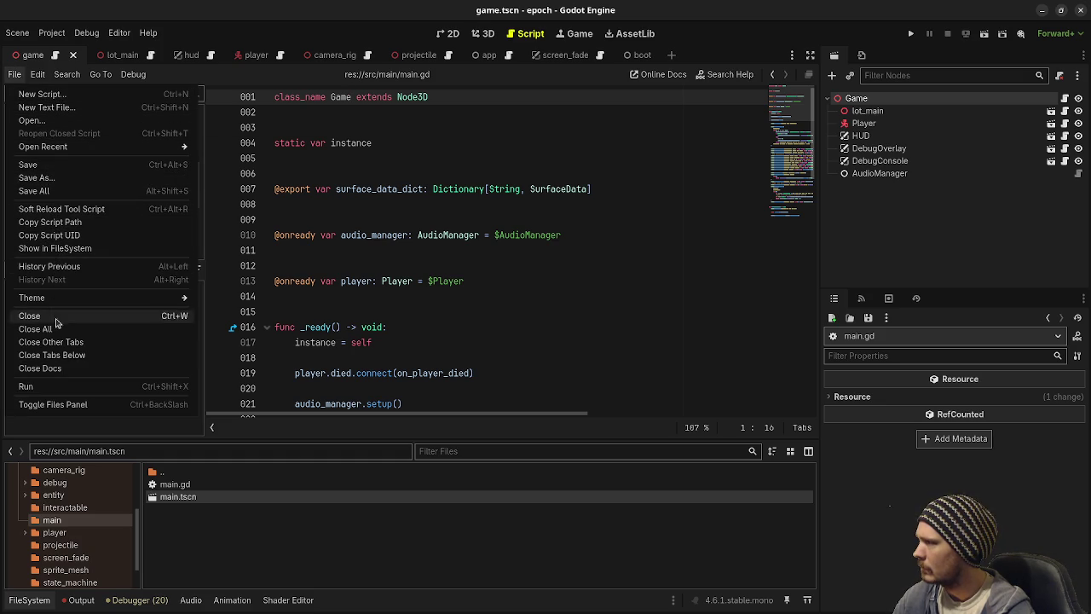
left_click(435, 302)
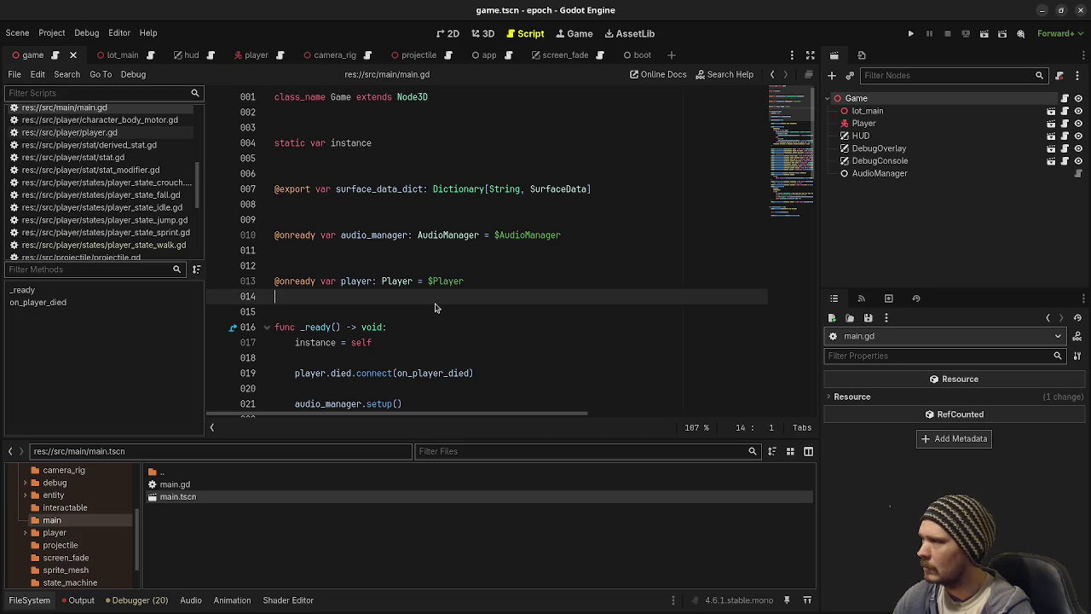
left_click(378, 220)
key("ctrl+s")
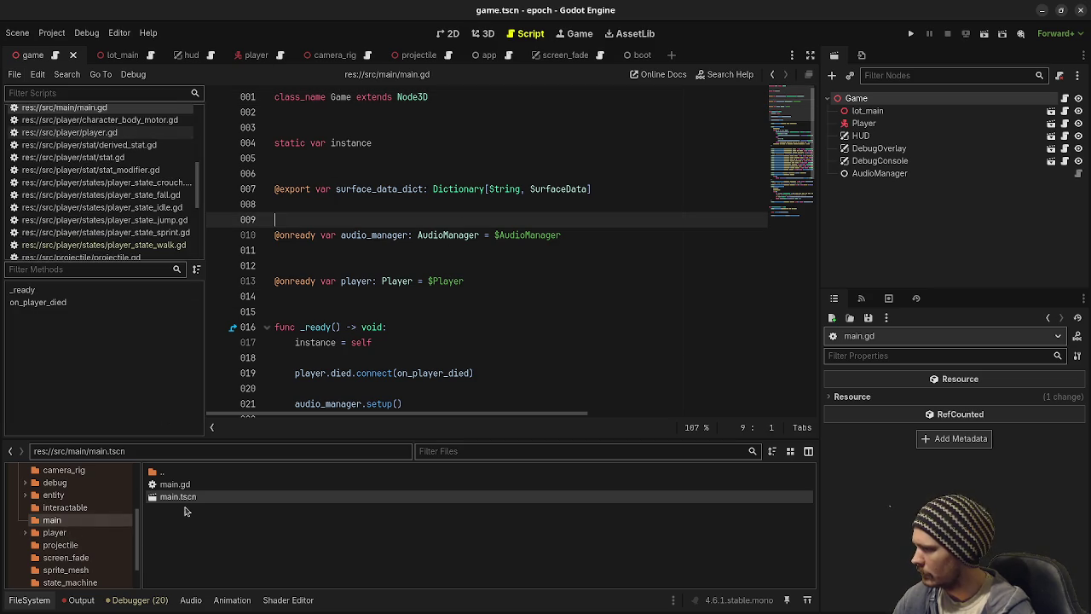
Step: Rename the main.gd script to game.gd
right_click(181, 490)
left_click(216, 496)
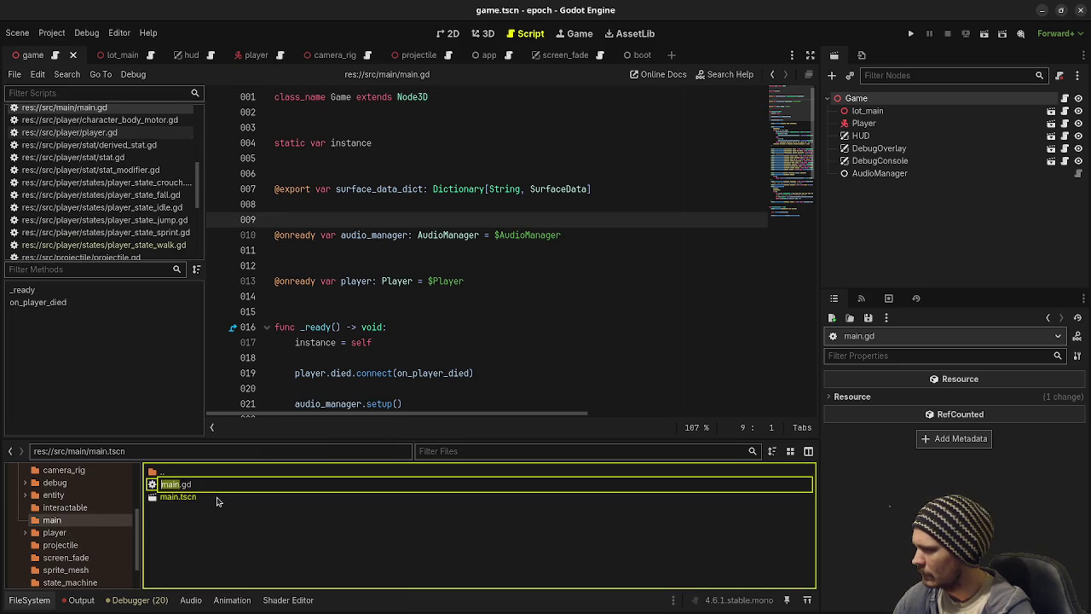
type("game")
key("Return")
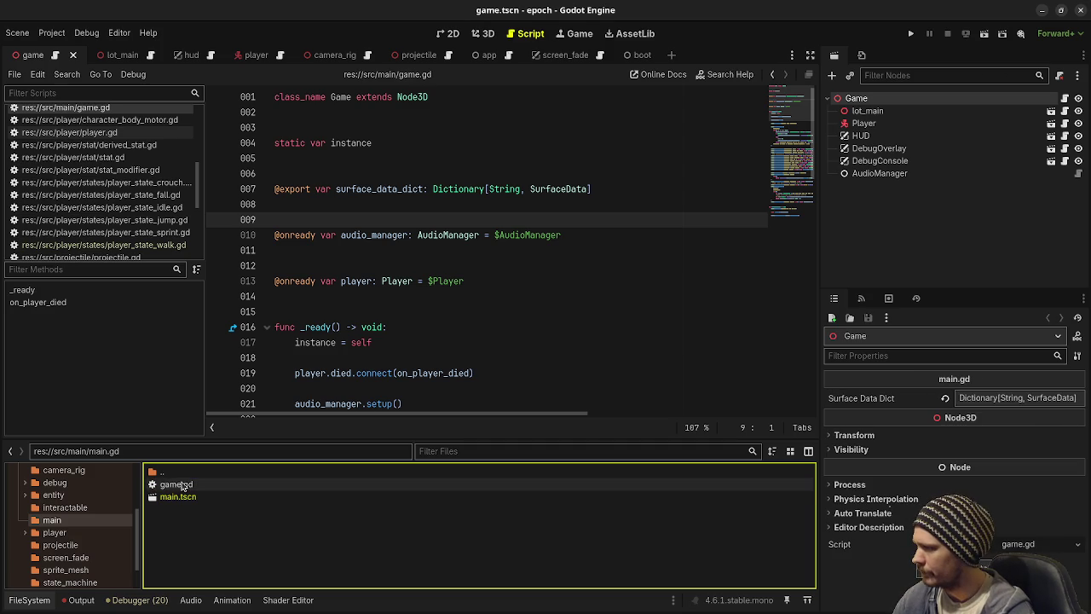
Step: Move game.gd from src/main into res://src/app_scenes/game
scroll(51, 520, "up", 5)
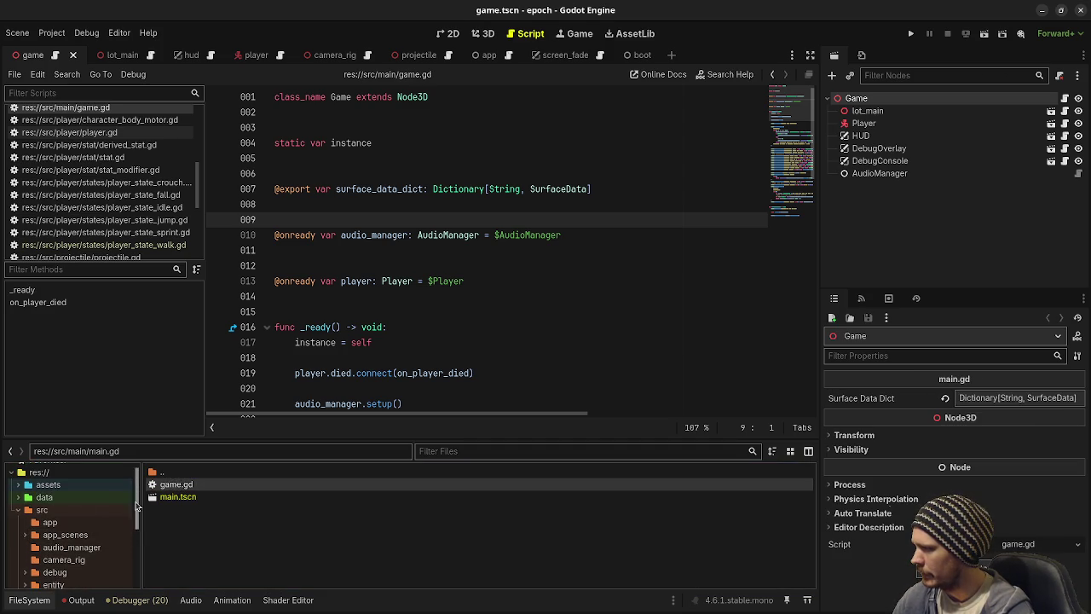
left_click(25, 520)
left_click(60, 544)
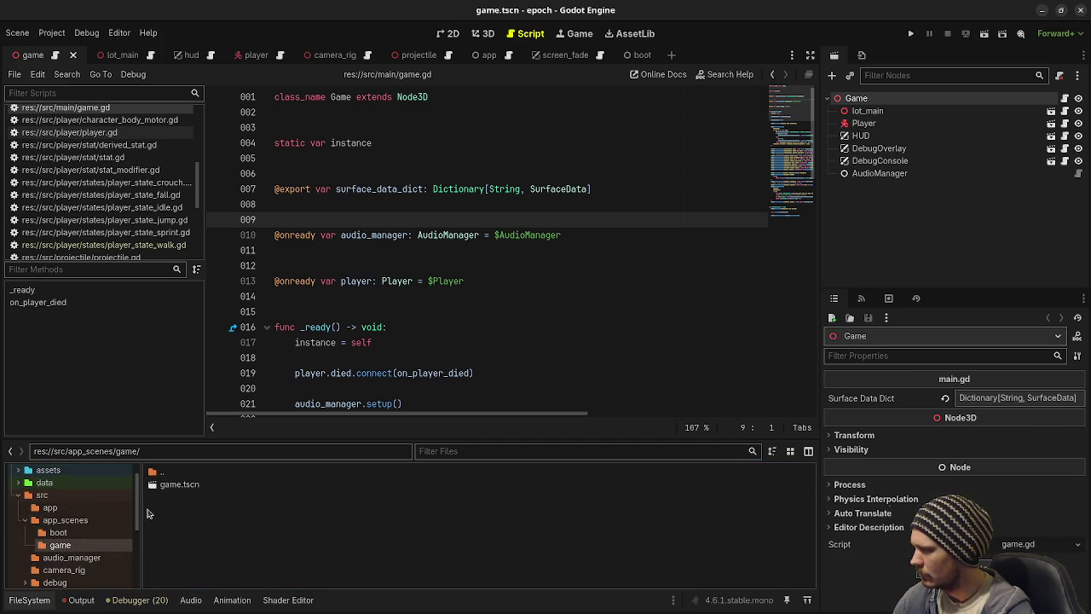
scroll(61, 533, "down", 3)
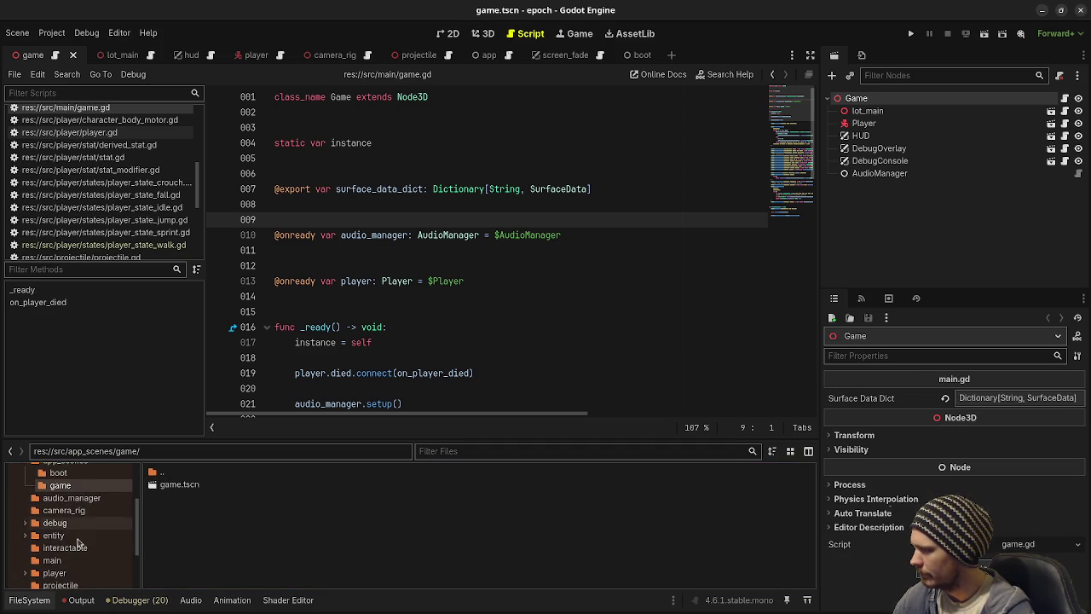
left_click(54, 545)
scroll(60, 528, "up", 3)
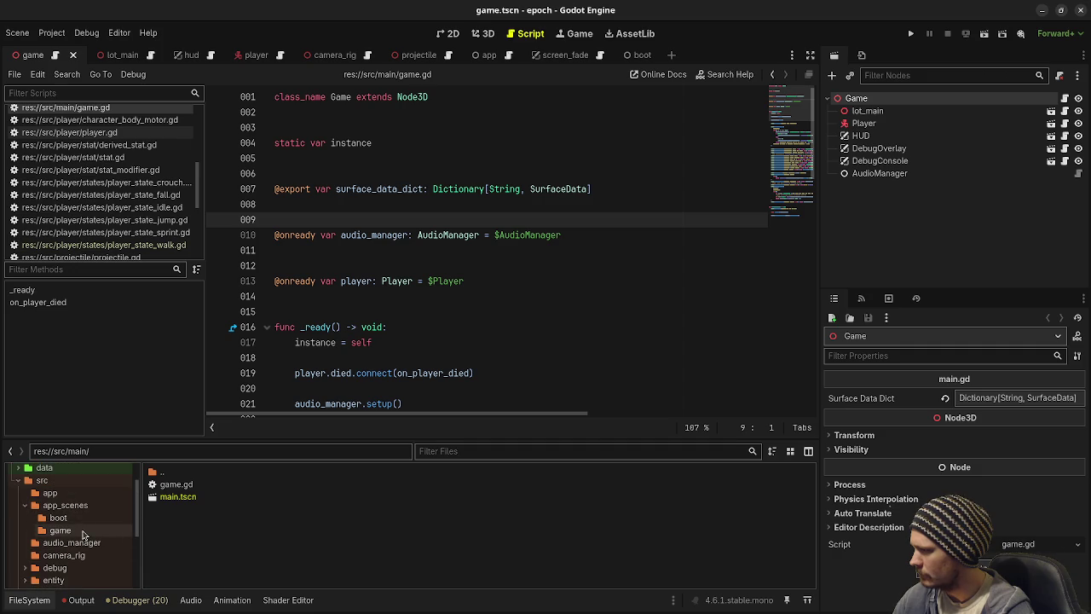
left_click_drag(175, 484, 62, 532)
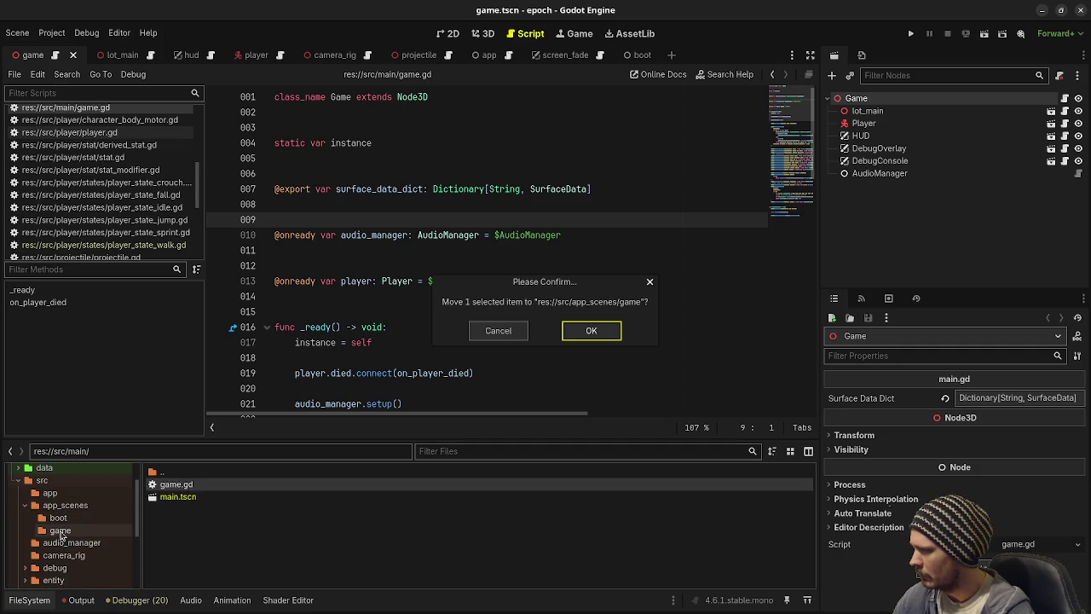
left_click(601, 331)
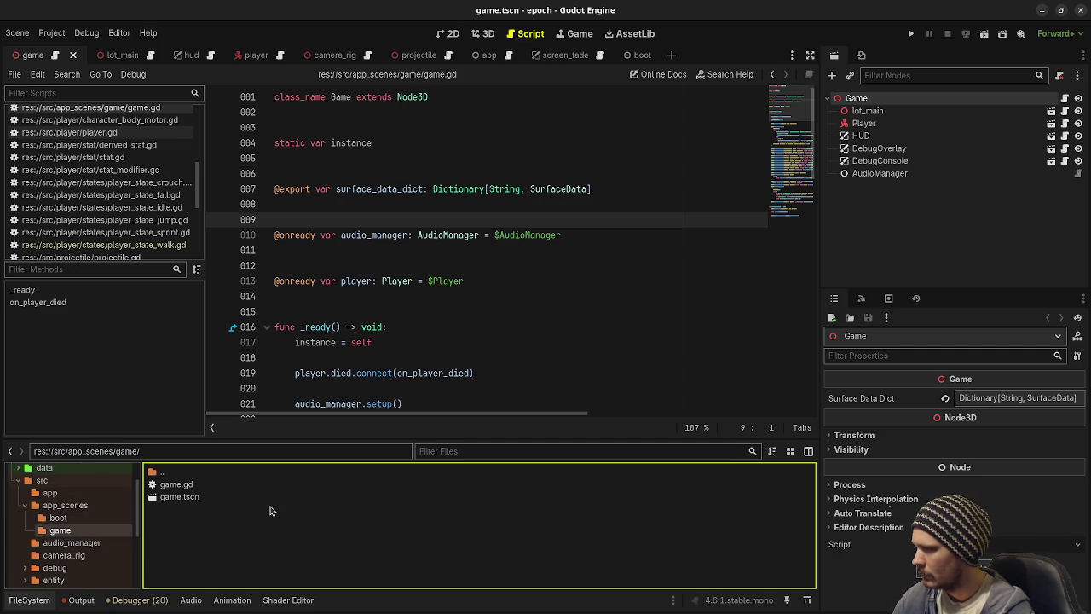
Step: Delete the leftover src/main folder from the project
left_click(527, 297)
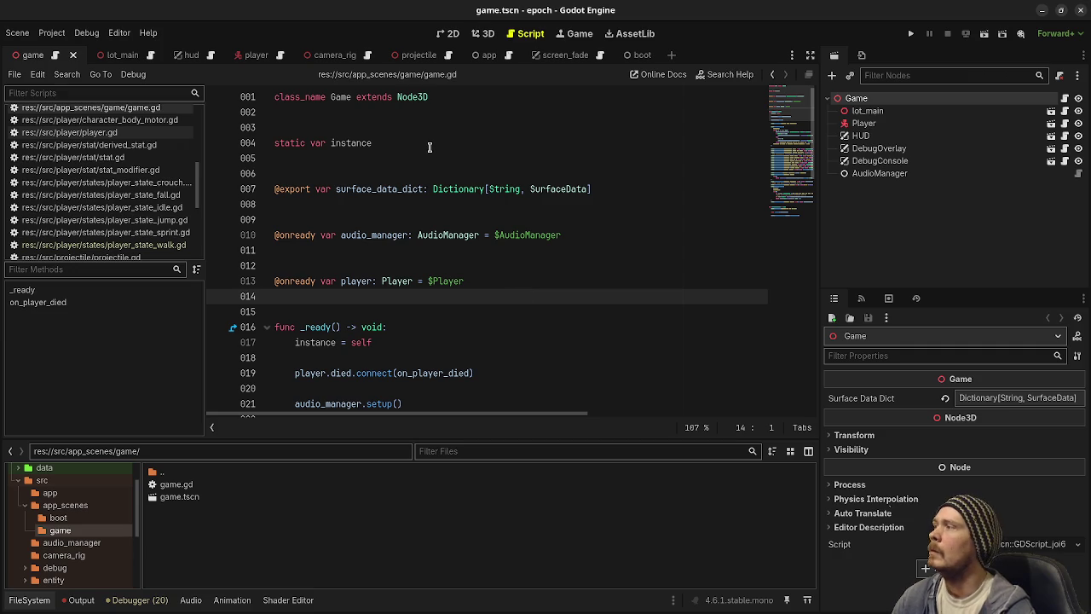
scroll(68, 524, "down", 3)
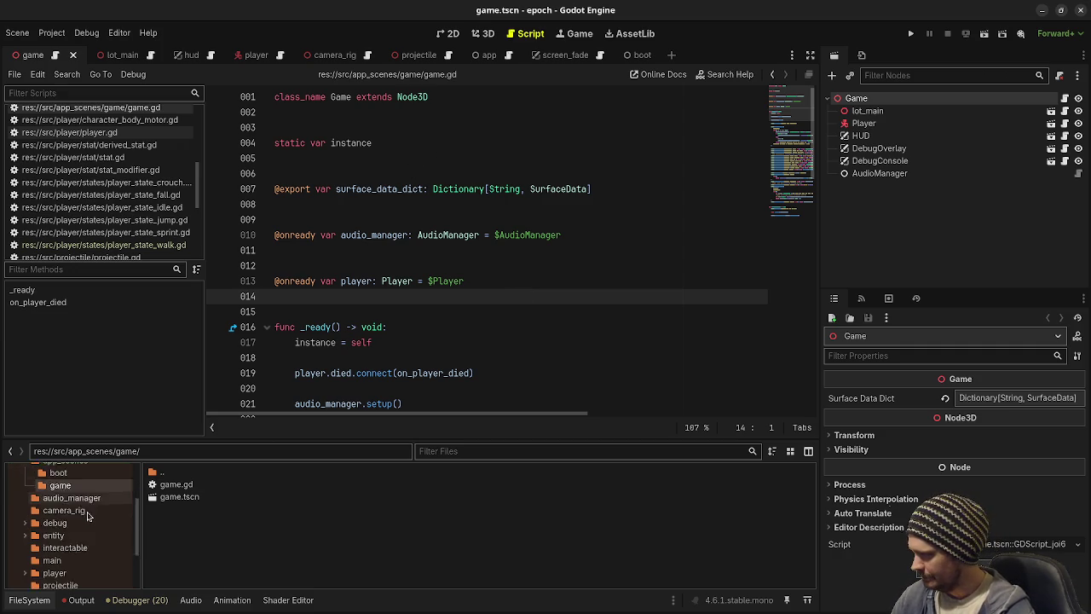
right_click(60, 544)
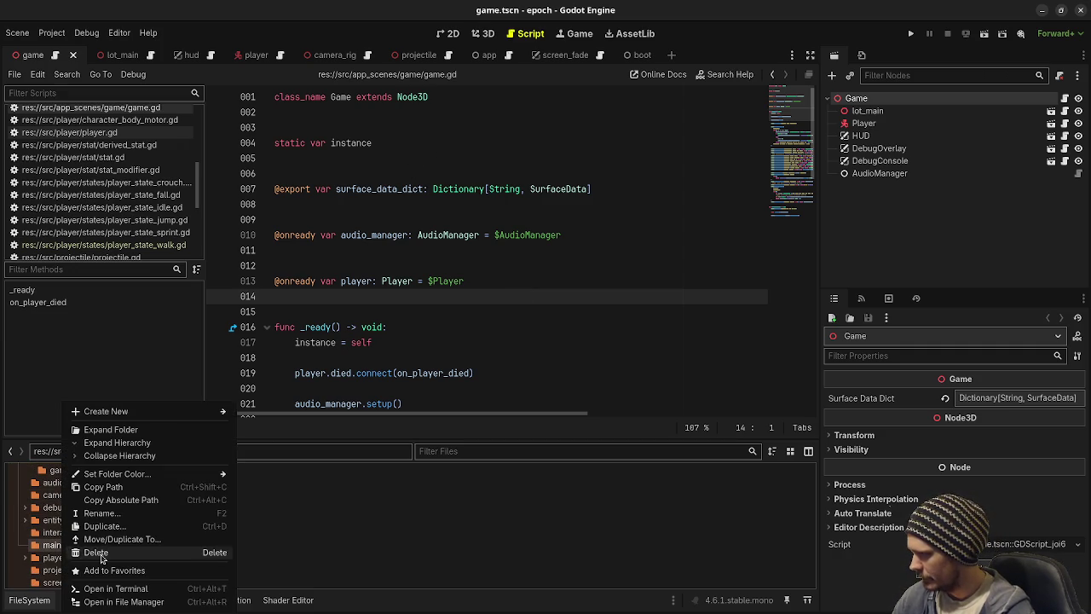
left_click(96, 552)
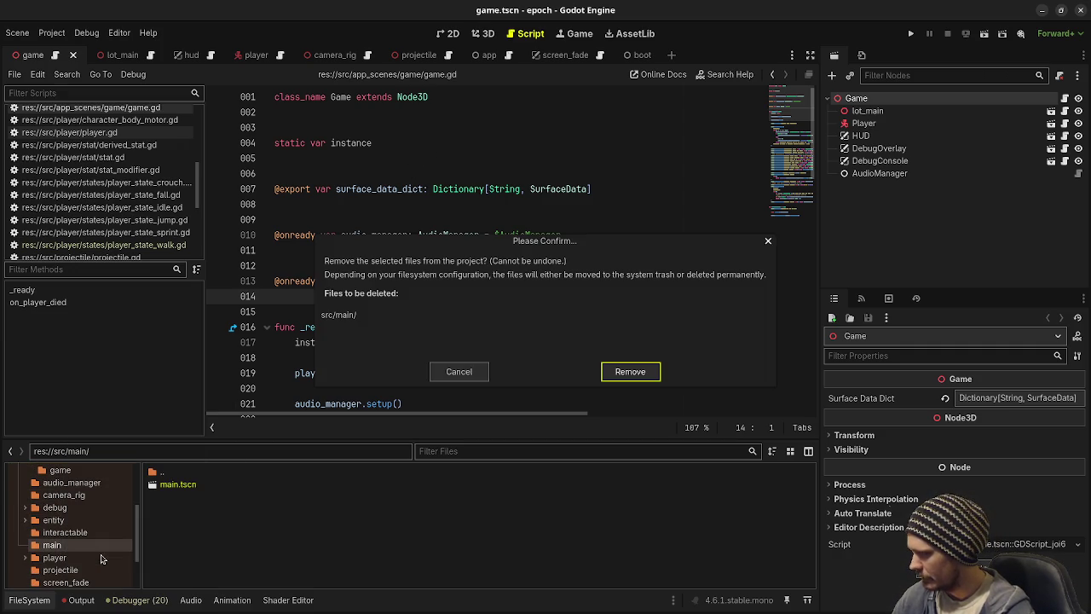
left_click(619, 373)
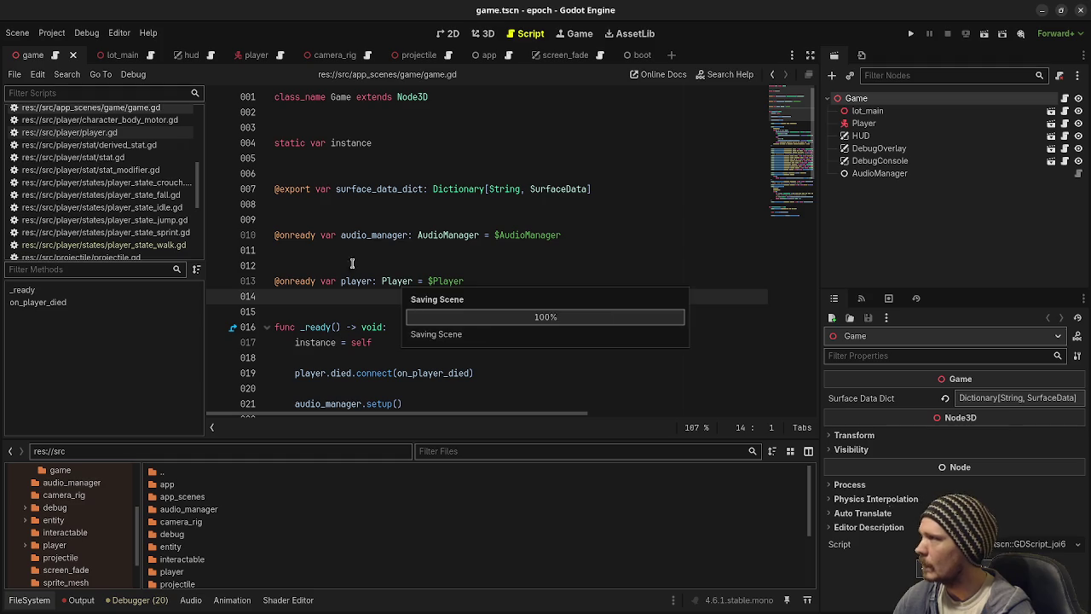
left_click(51, 32)
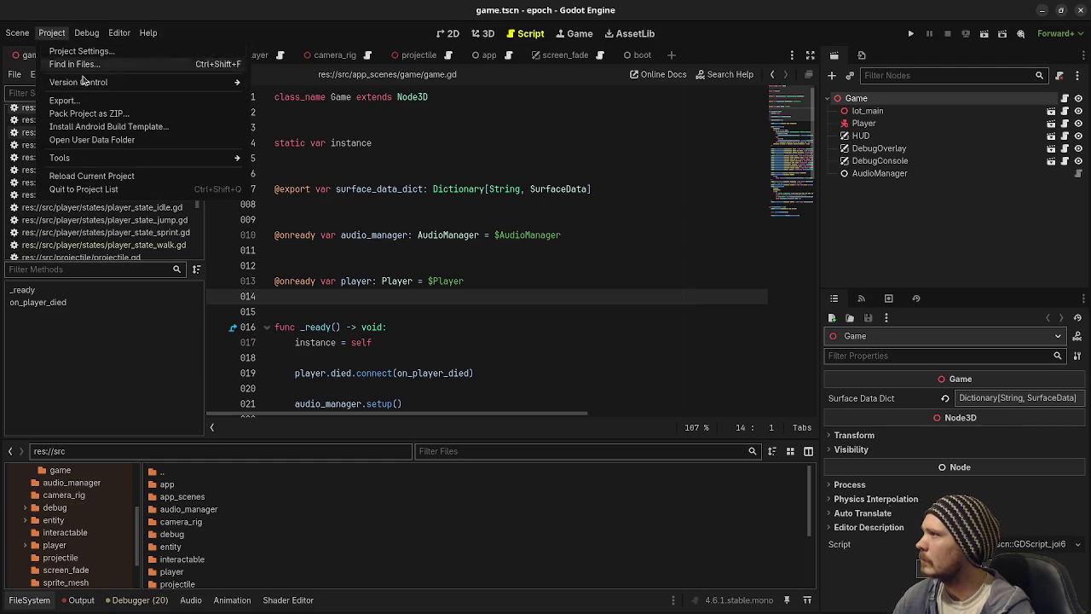
Step: Set the Application > Run Main Scene setting to res://src/app/app.tscn
left_click(85, 51)
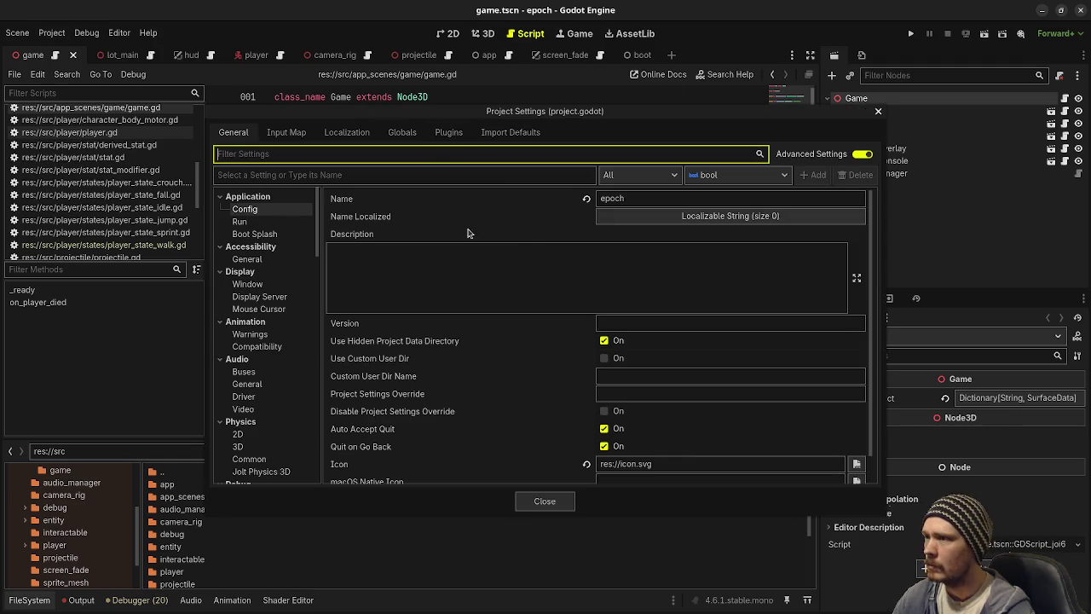
left_click(254, 224)
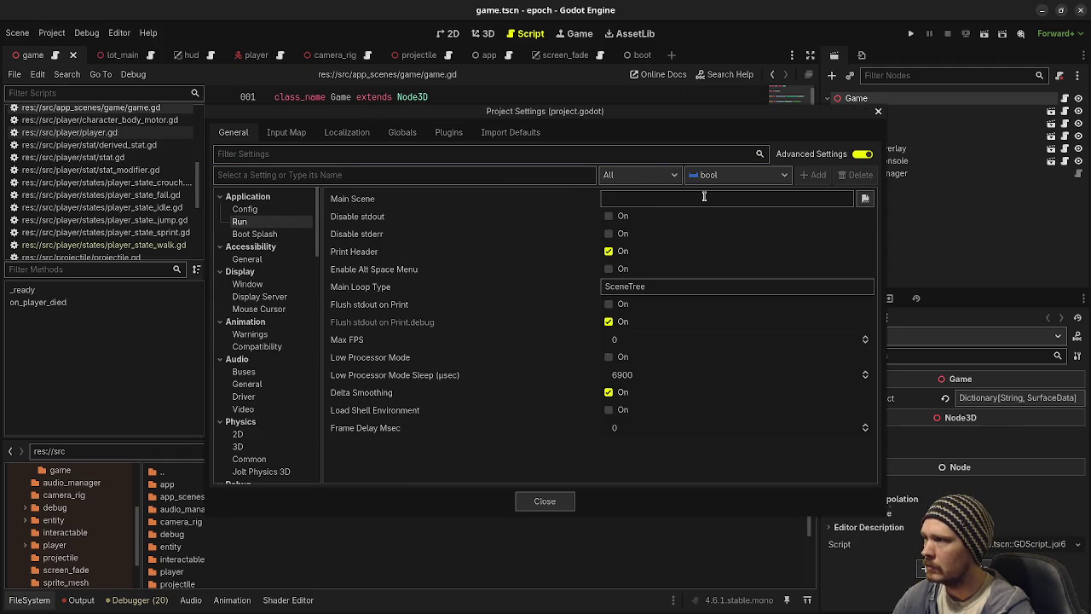
left_click(865, 198)
double_click(545, 192)
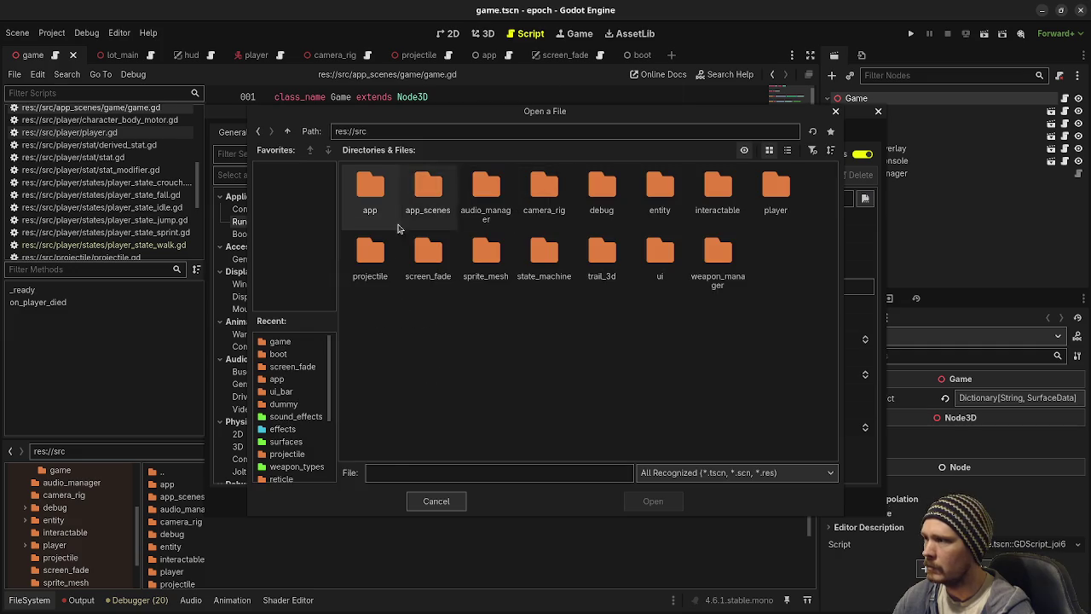
double_click(370, 189)
left_click(369, 189)
left_click(644, 502)
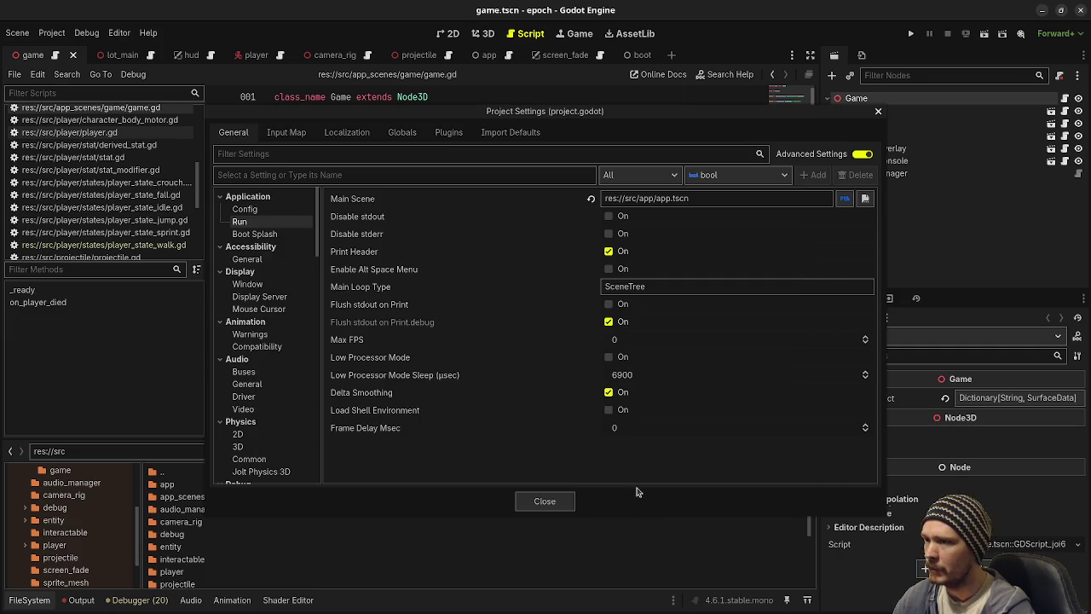
left_click(544, 501)
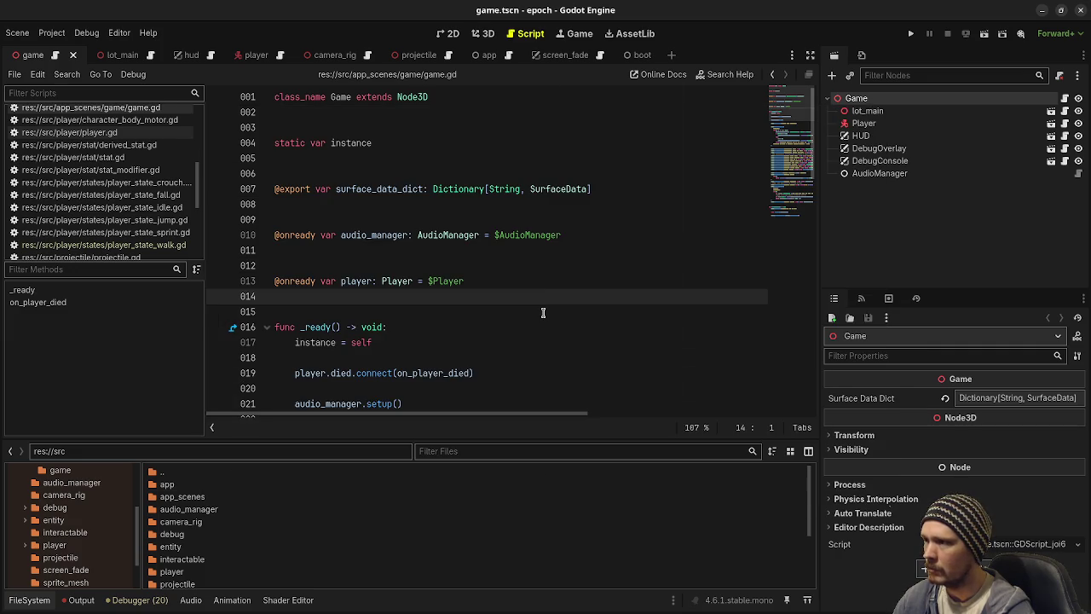
left_click(543, 313)
key("ctrl+s")
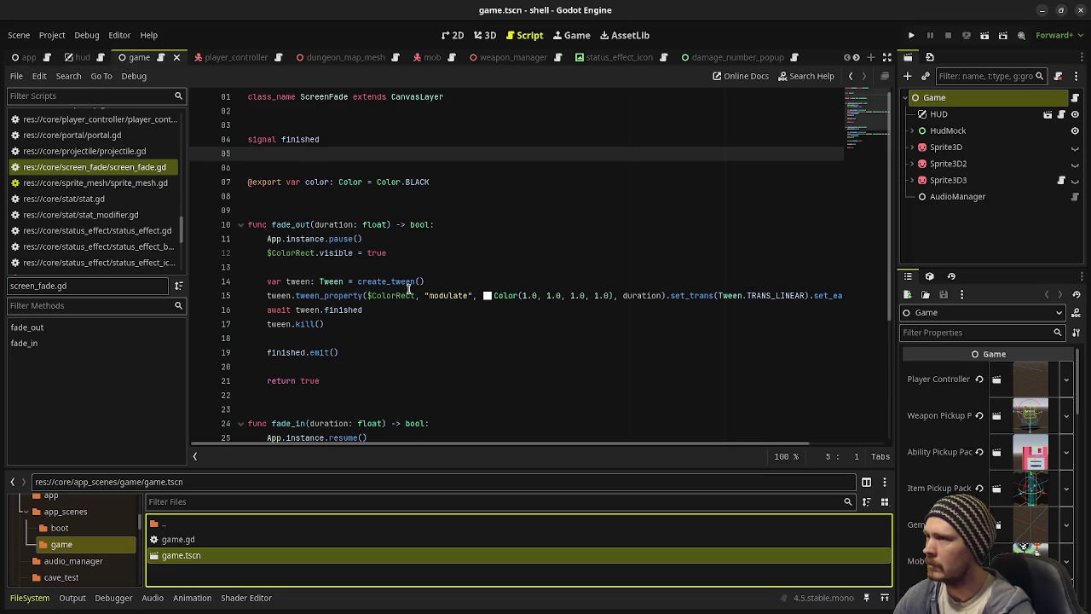
scroll(104, 169, "up", 6)
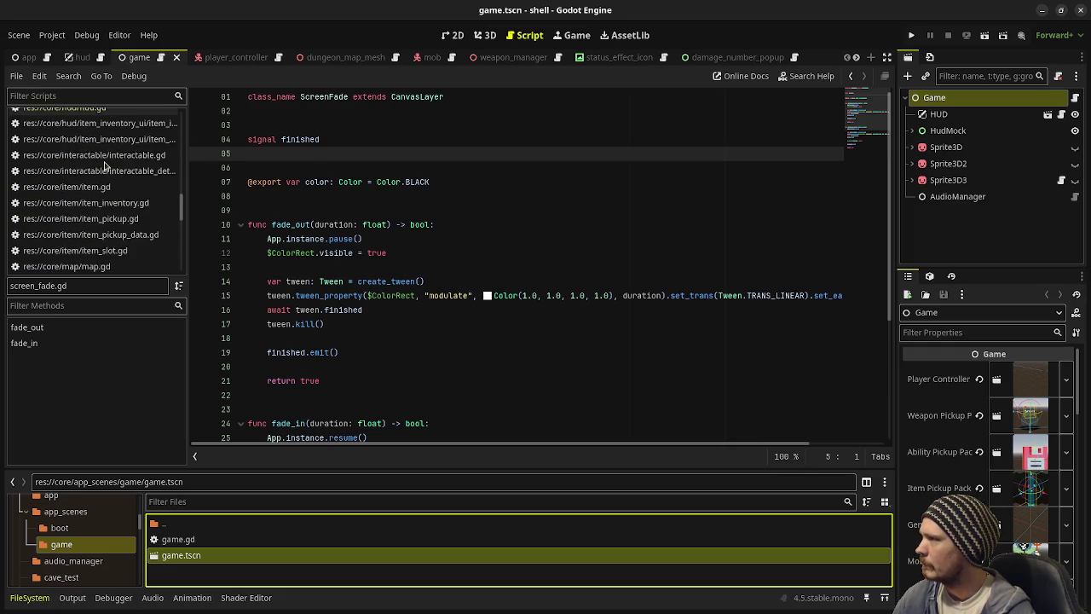
scroll(102, 169, "up", 8)
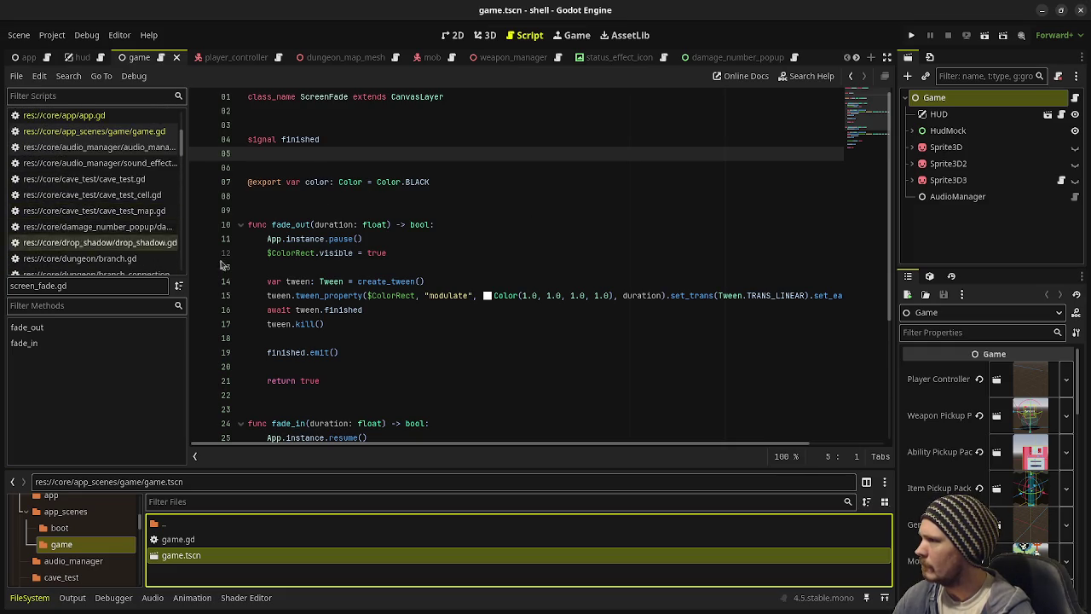
scroll(72, 173, "up", 3)
left_click(68, 237)
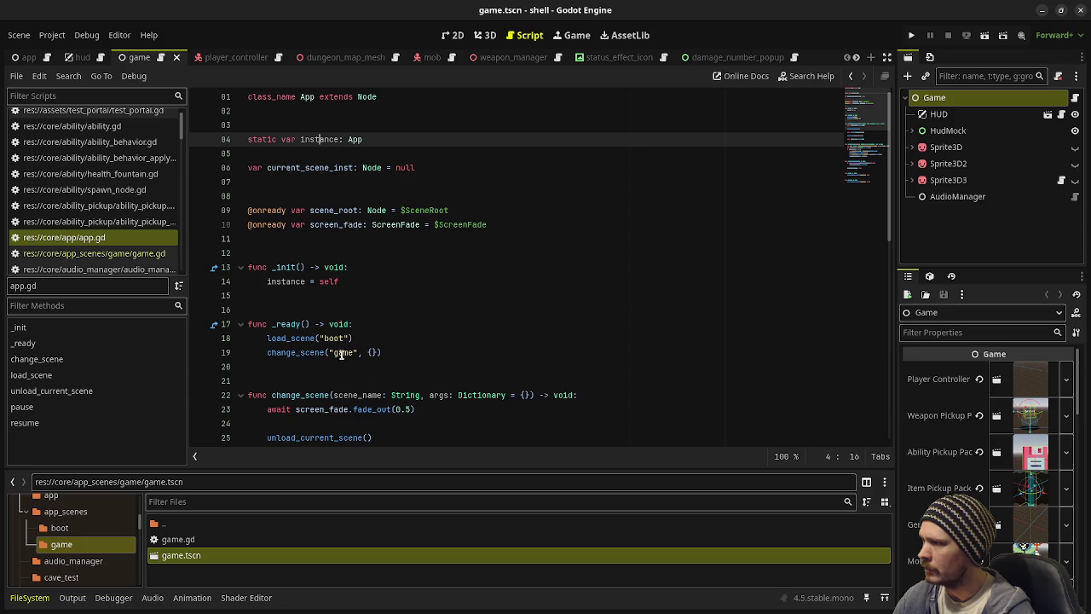
scroll(454, 349, "down", 3)
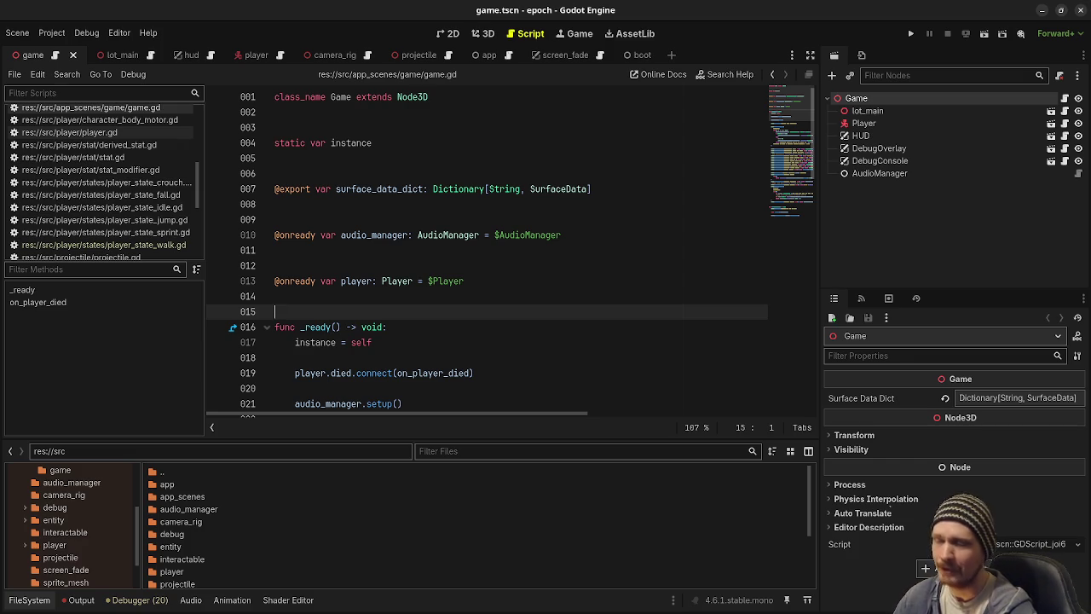
Step: Open res://src/app/app.gd at its load_scene function
left_click(493, 375)
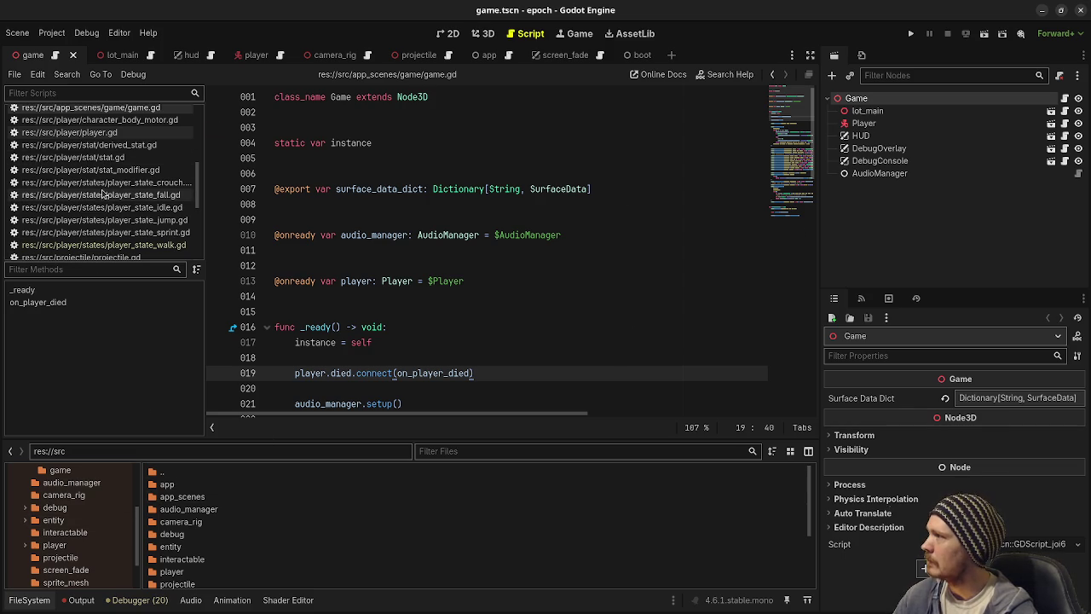
scroll(122, 193, "up", 1)
scroll(121, 194, "up", 4)
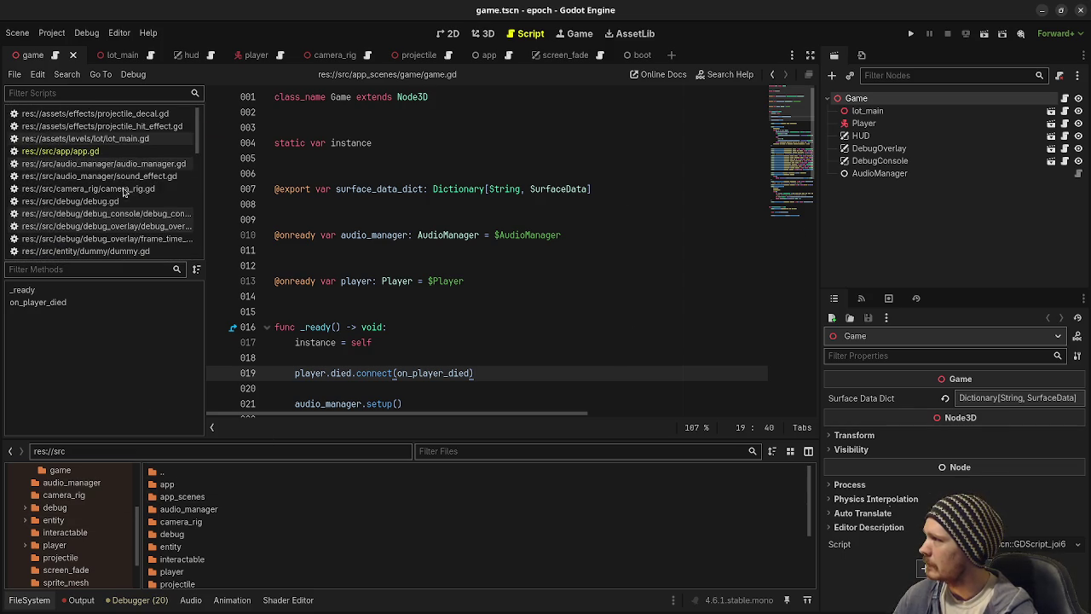
left_click(91, 152)
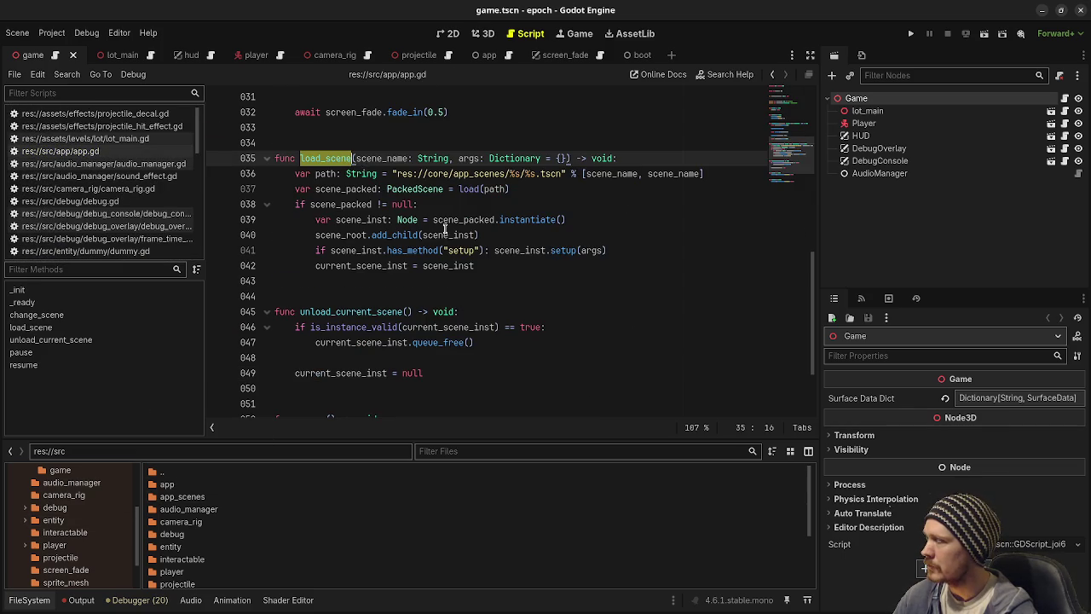
Step: Select game.tscn inside the src/app_scenes/game folder
scroll(444, 228, "up", 6)
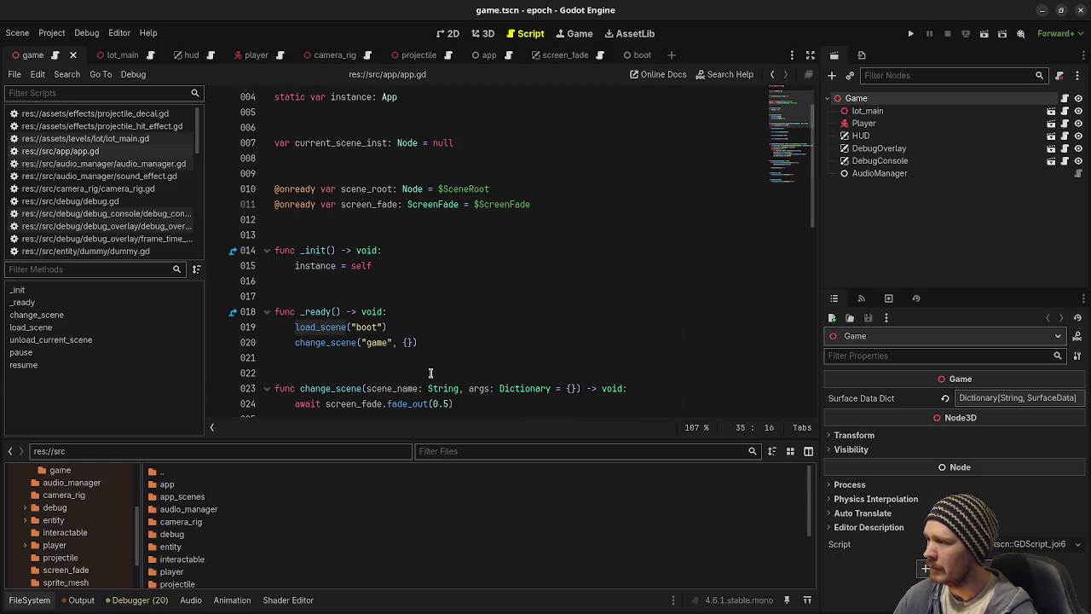
scroll(86, 512, "up", 2)
left_click(61, 530)
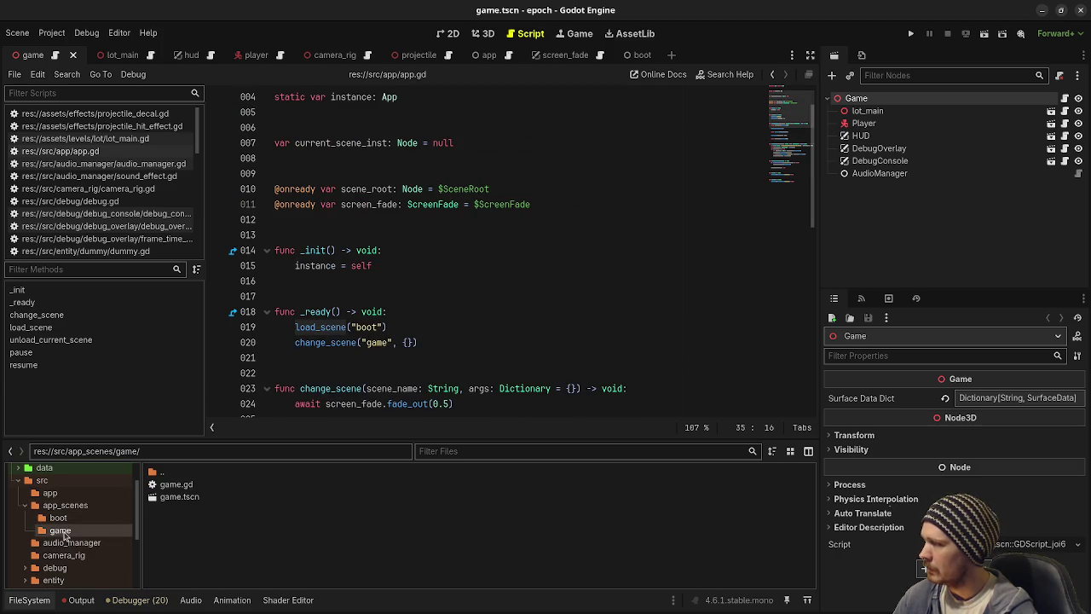
left_click(175, 496)
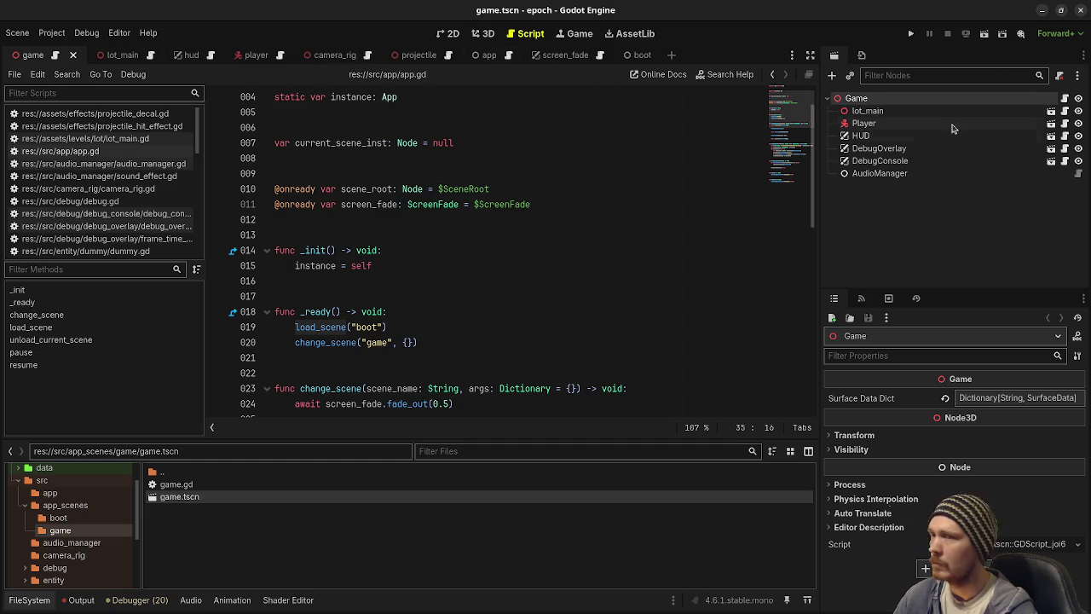
Step: Test-run the project from the game scene's 3D view, then stop it
left_click(484, 33)
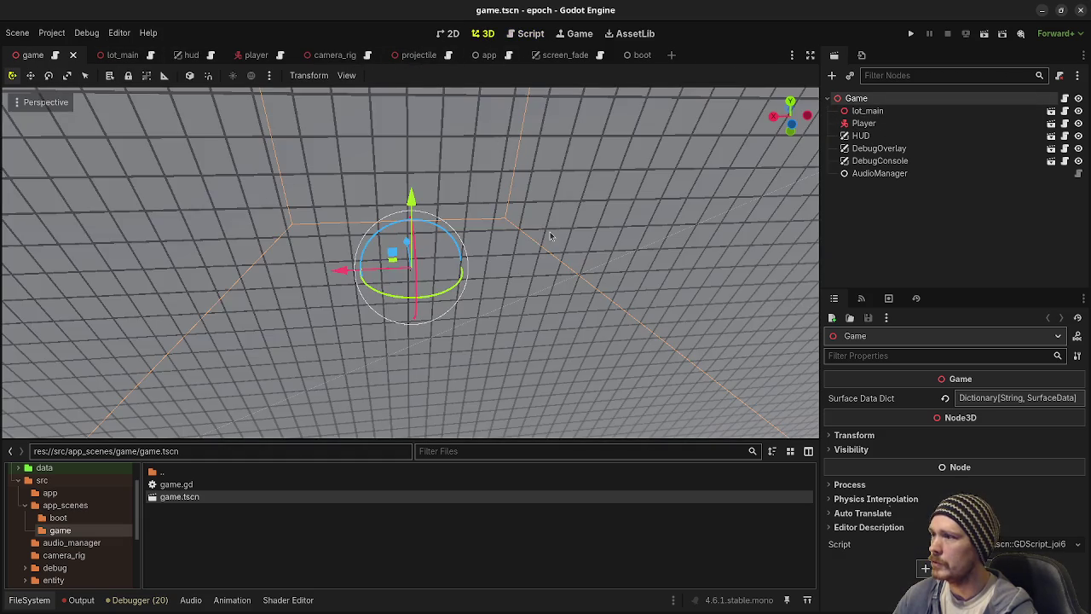
scroll(548, 231, "down", 5)
left_click(911, 33)
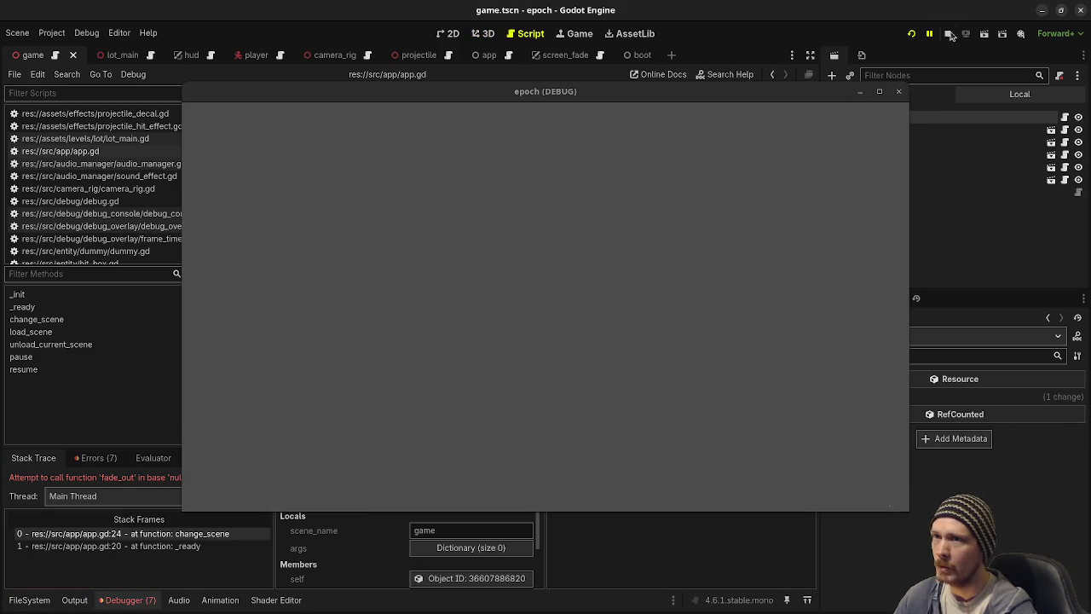
left_click(946, 33)
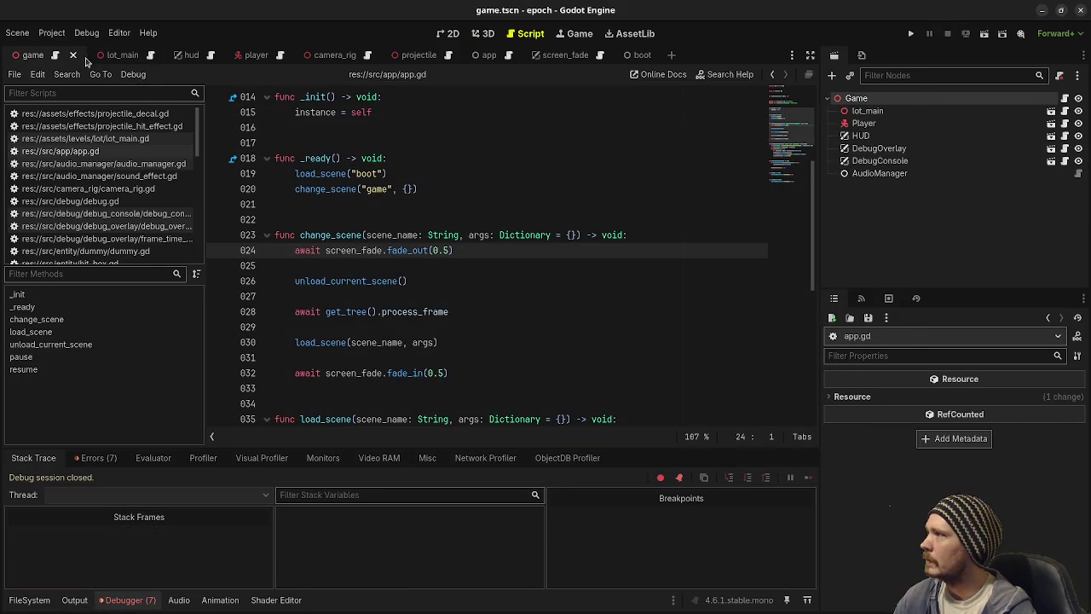
Step: Move the app scene tab to the front and close the boot and screen_fade scenes
left_click(495, 58)
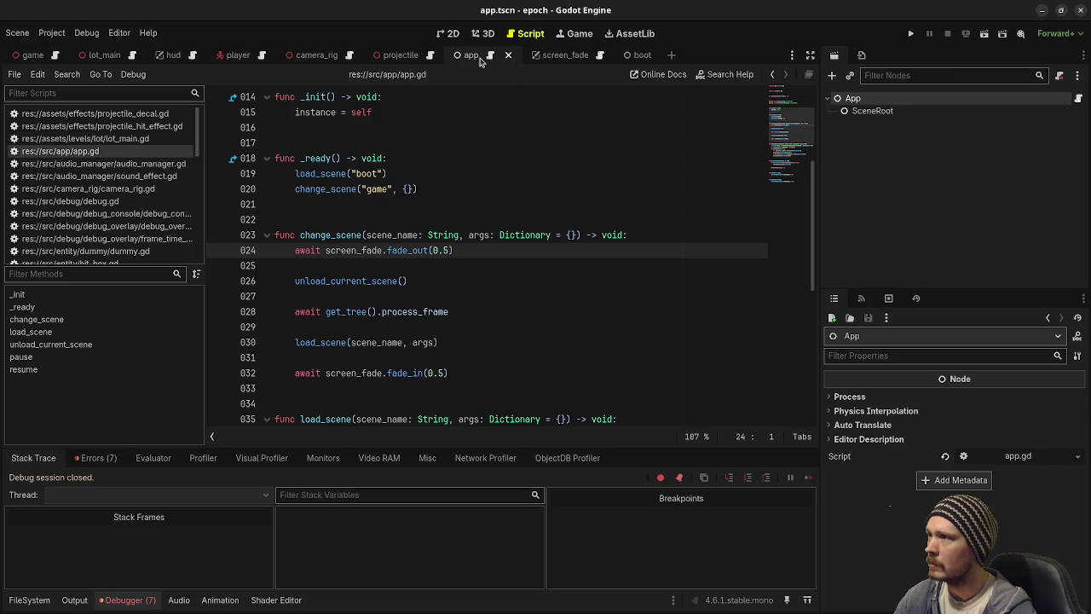
left_click_drag(476, 58, 34, 67)
left_click(653, 58)
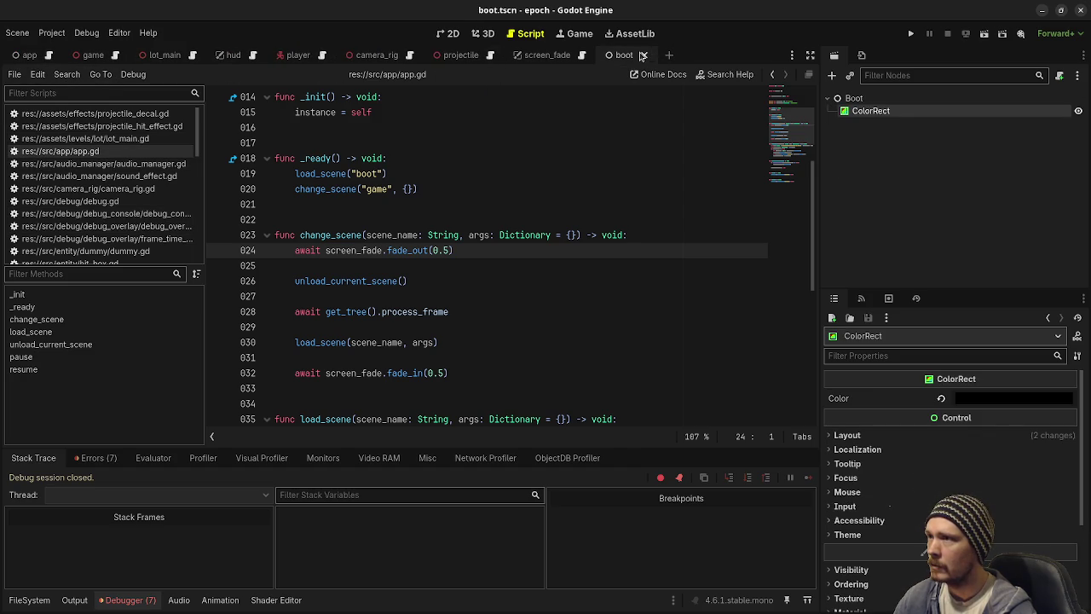
left_click(643, 55)
mouse_move(552, 62)
left_mouse_down()
mouse_move(68, 62)
mouse_move(101, 64)
left_mouse_up()
left_click(158, 55)
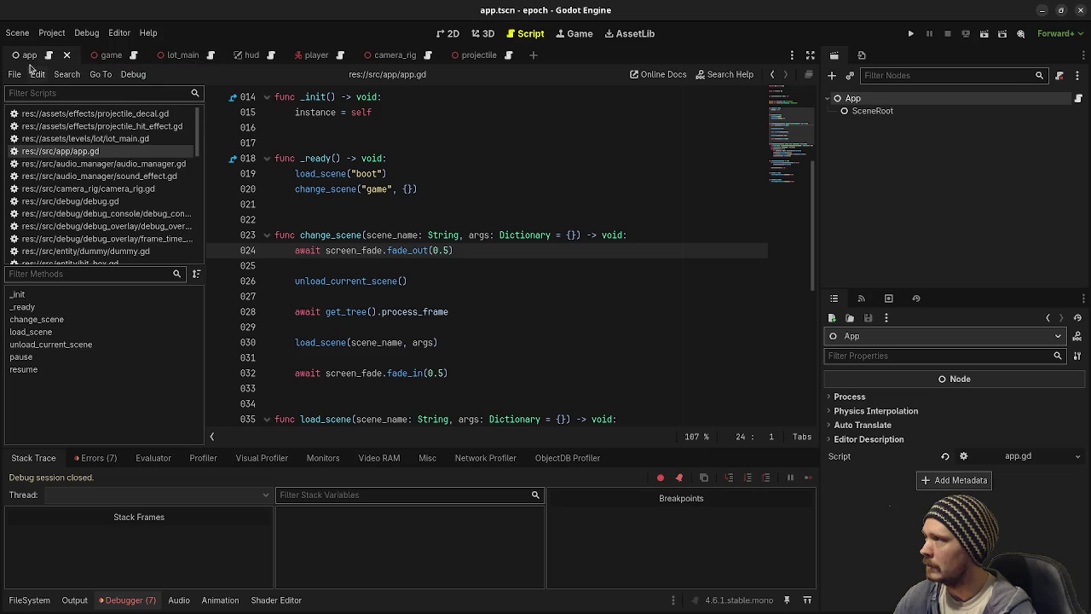
Step: Instance screen_fade.tscn under App, save the app scene, and run the project
left_click(850, 76)
type("sceenfade")
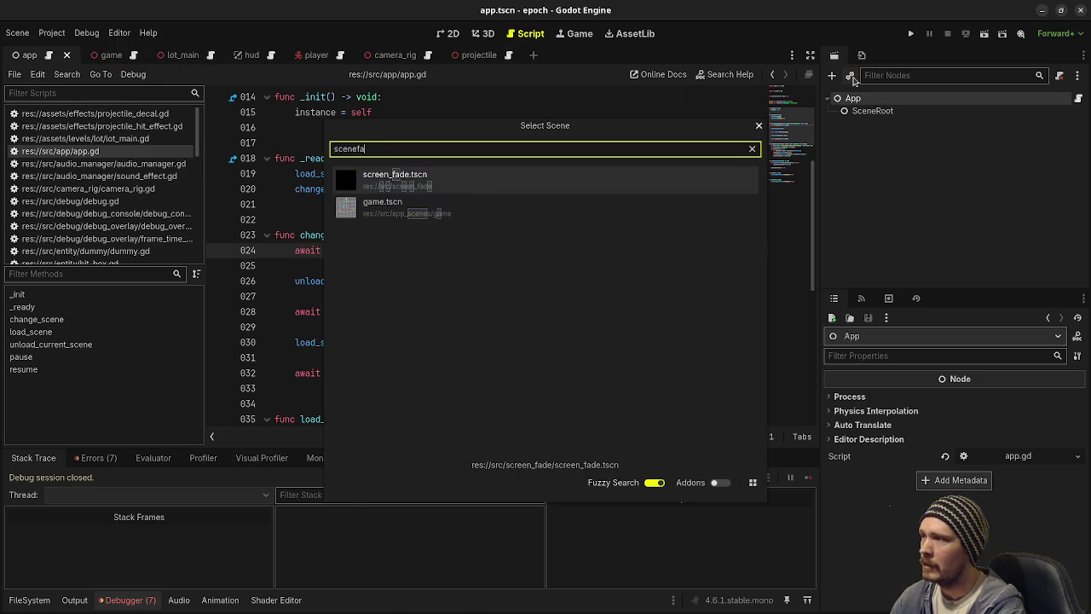
key("Return")
key("ctrl+s")
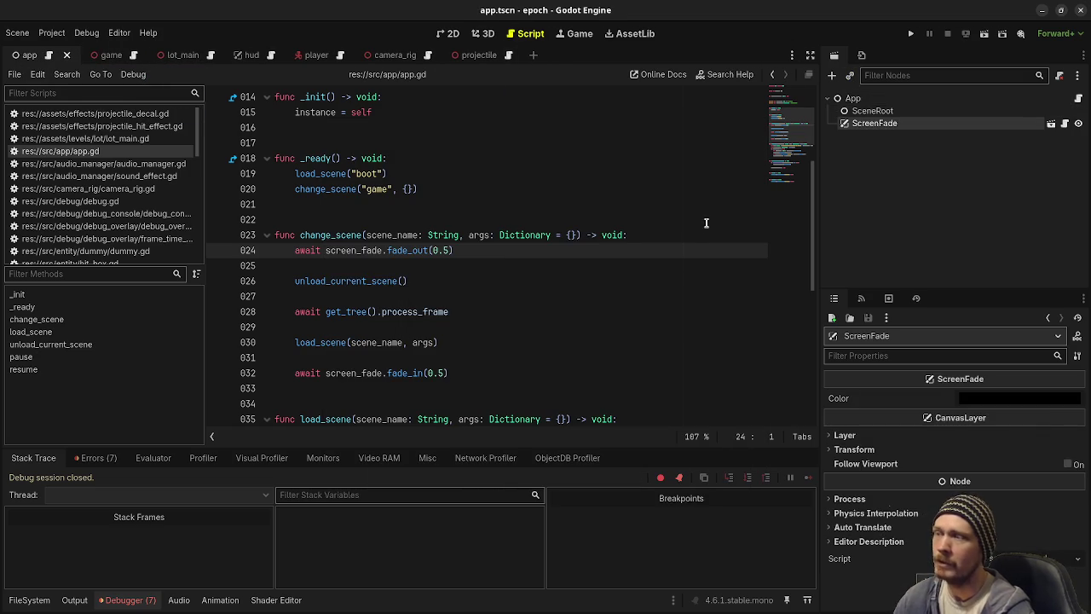
left_click(910, 33)
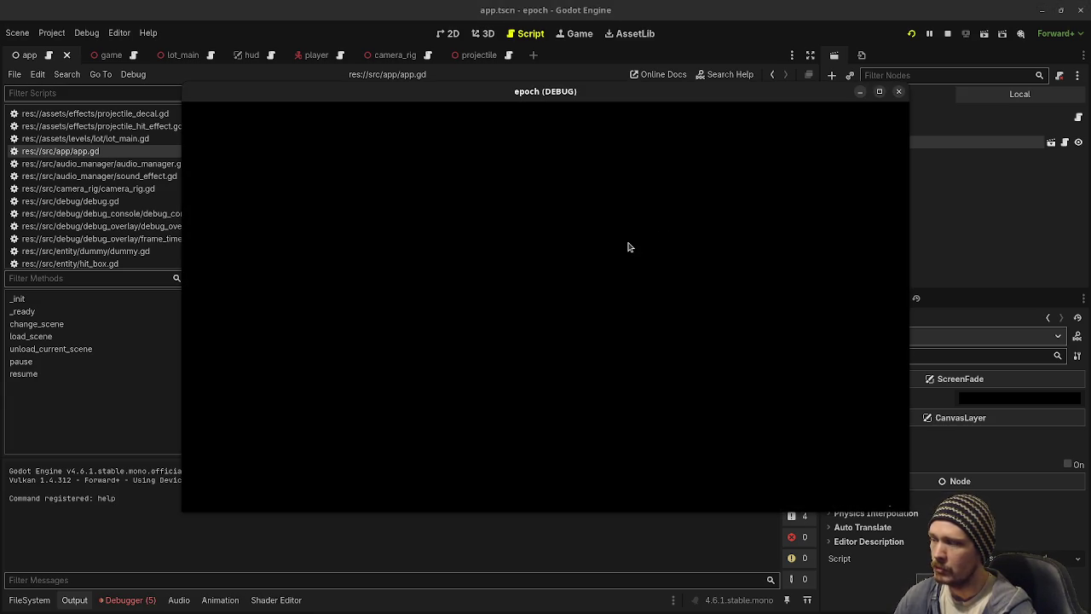
Step: Check the debugger's runtime errors and stop the running game
left_click(128, 600)
left_click(109, 458)
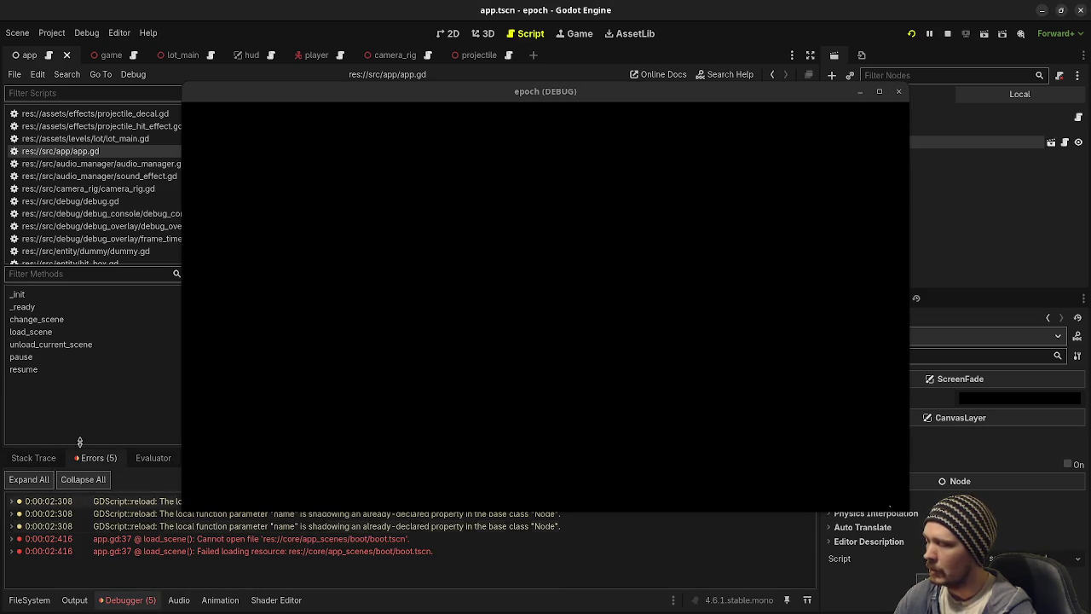
left_click(947, 33)
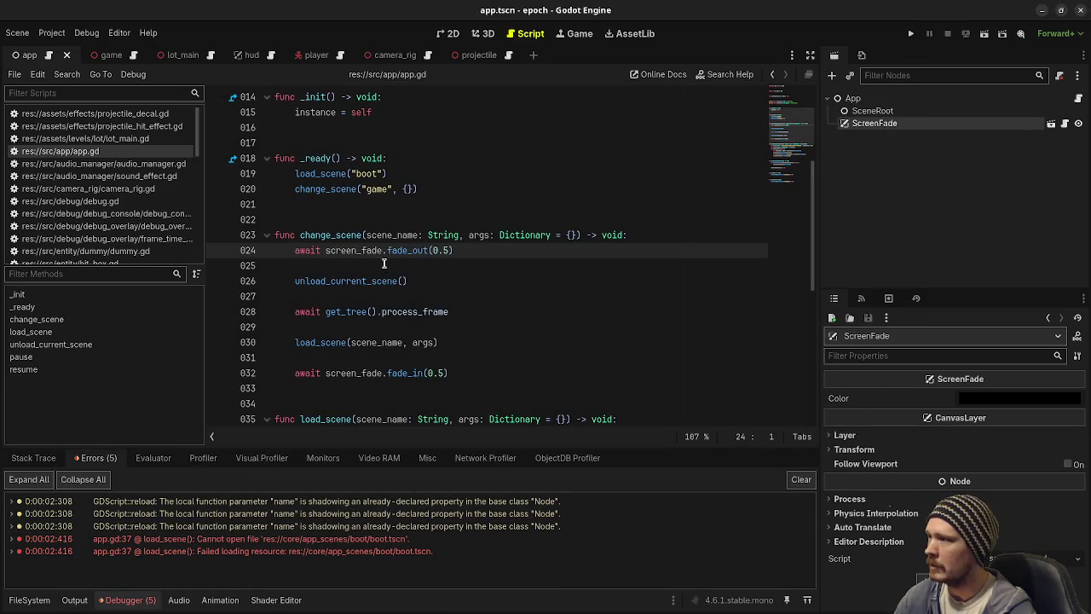
Step: Change the load_scene path on line 36 from res://core/ to res://src/app_scenes
scroll(403, 283, "down", 5)
left_click_drag(452, 204, 428, 205)
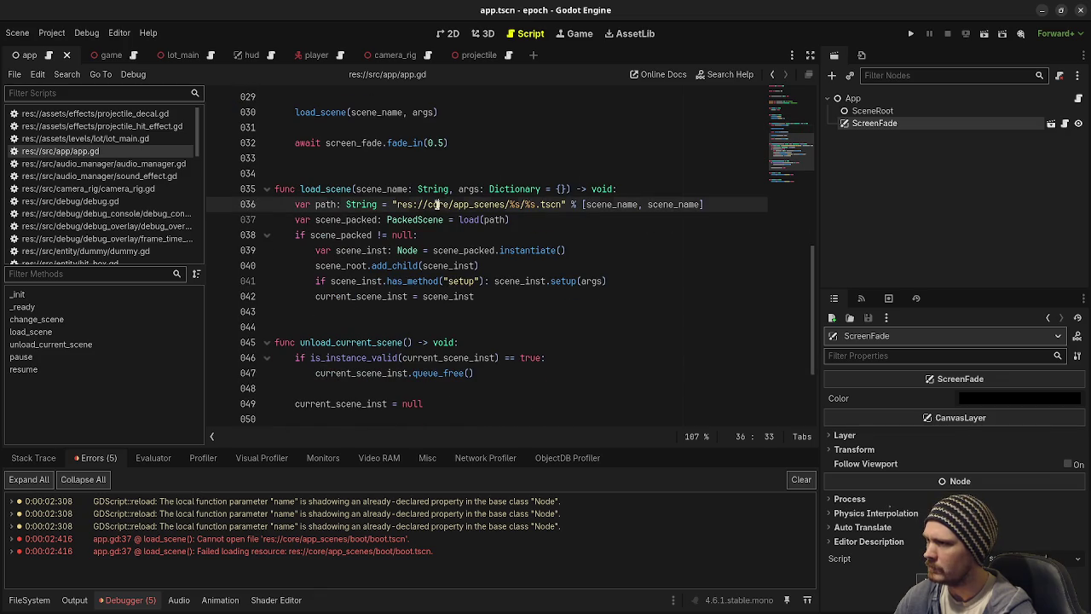
type("s")
key("BackSpace")
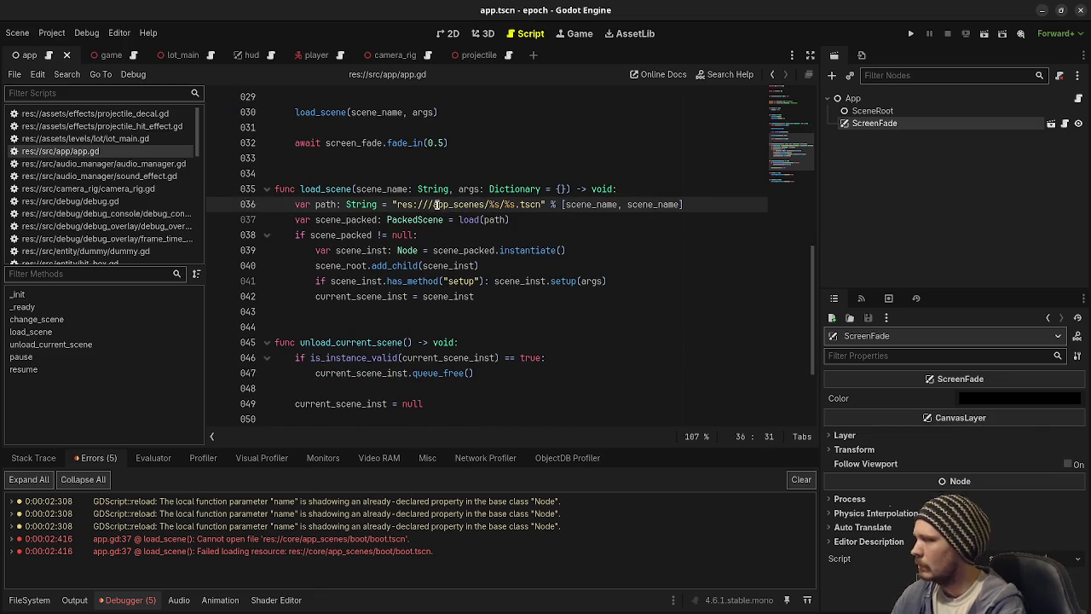
left_click(29, 599)
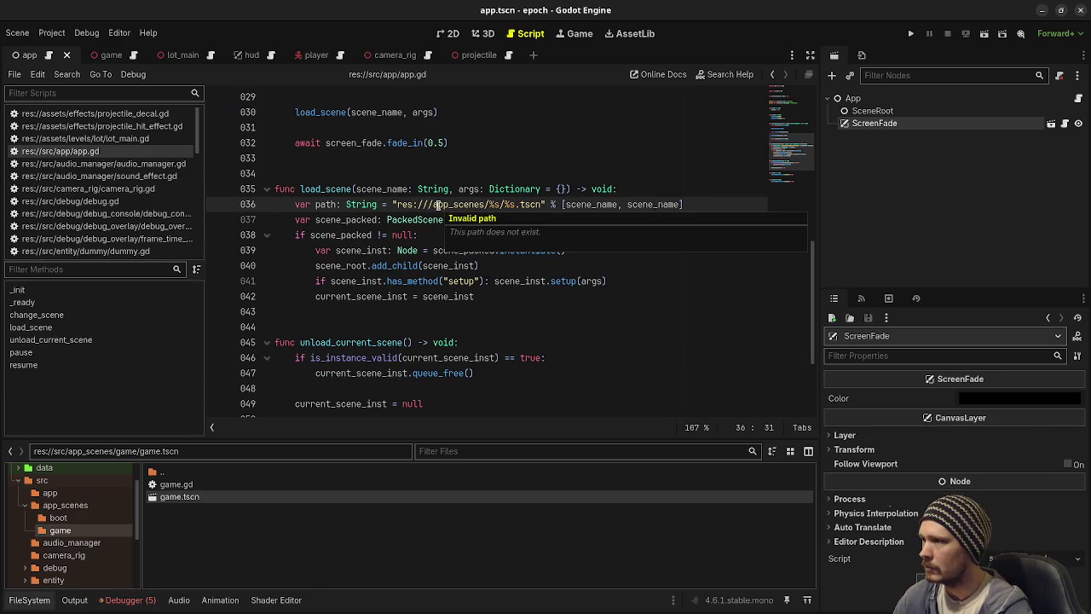
left_click(498, 284)
key("ctrl+z")
type("rc")
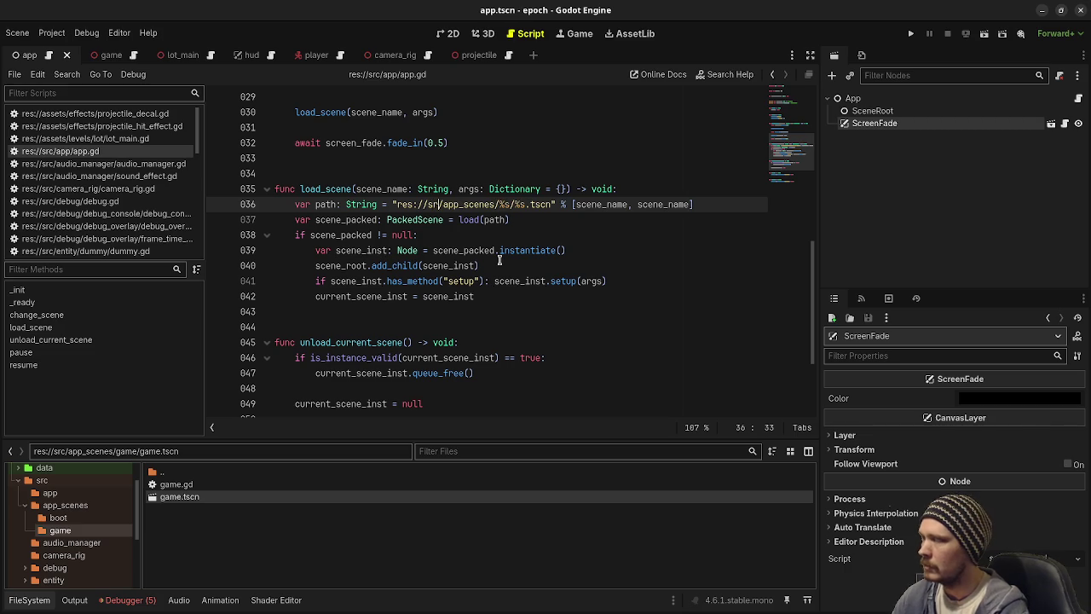
scroll(538, 249, "down", 3)
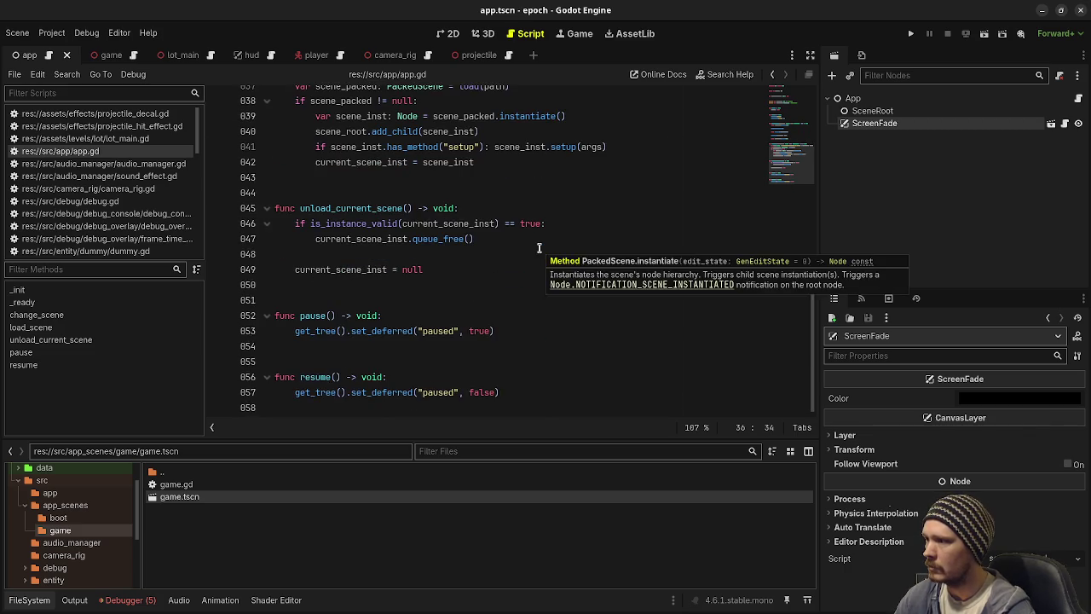
scroll(539, 248, "up", 10)
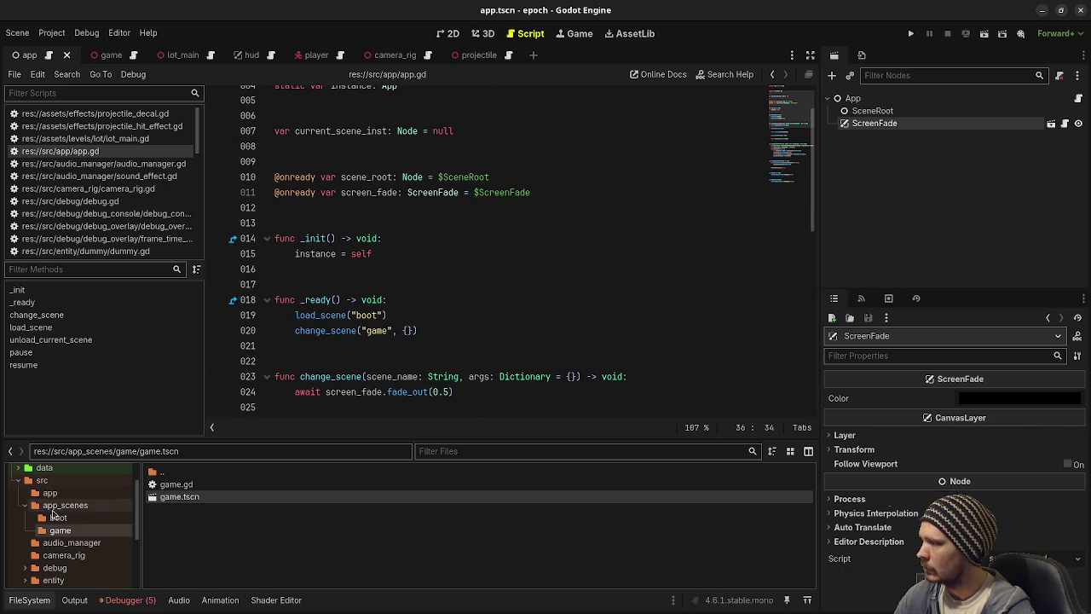
left_click(910, 32)
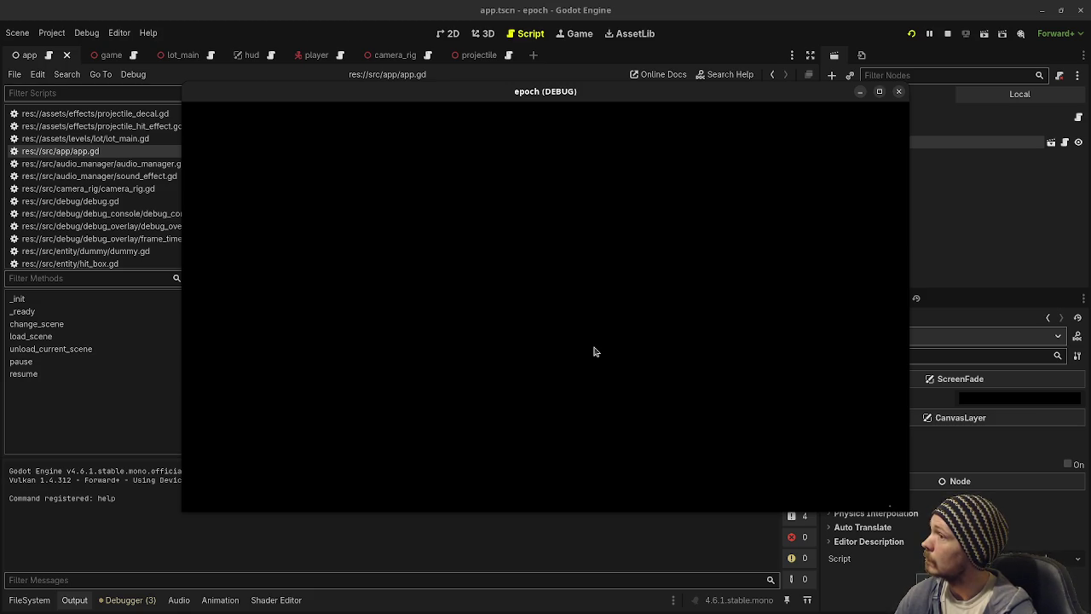
left_click(947, 34)
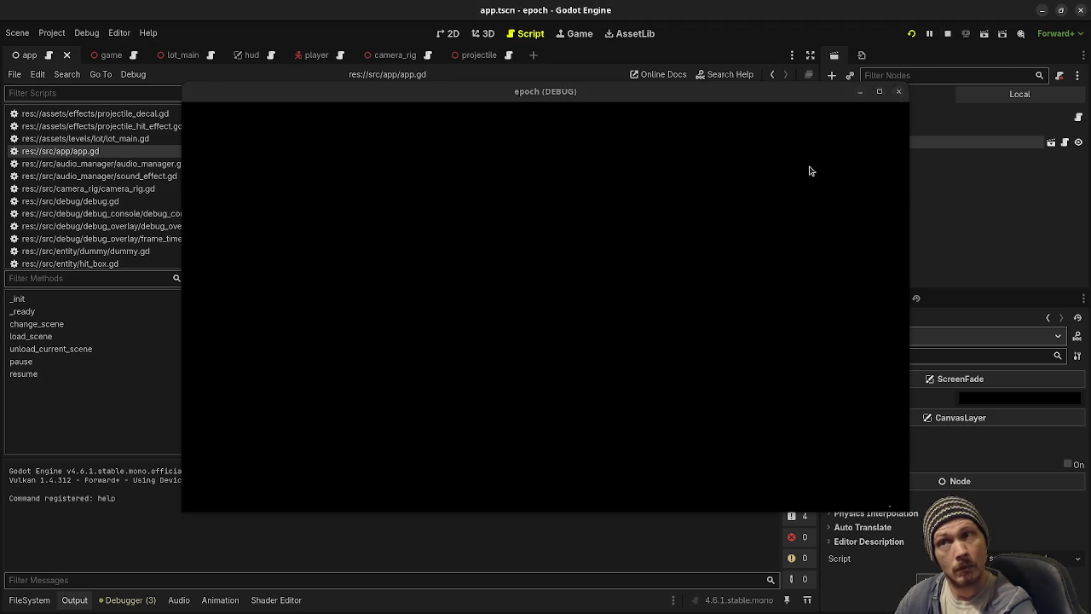
scroll(456, 358, "down", 6)
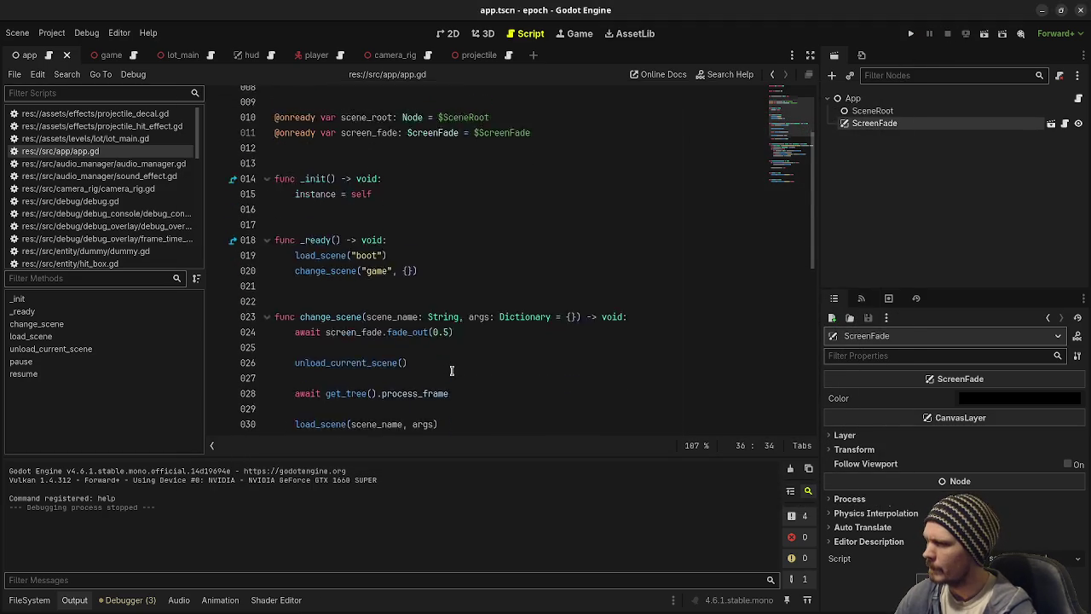
left_click(29, 600)
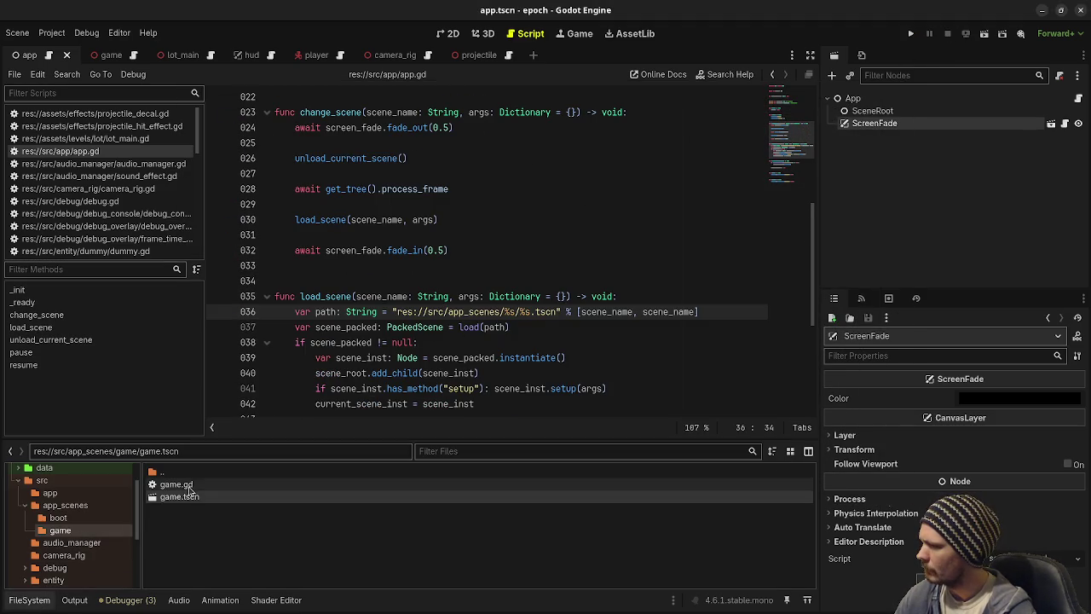